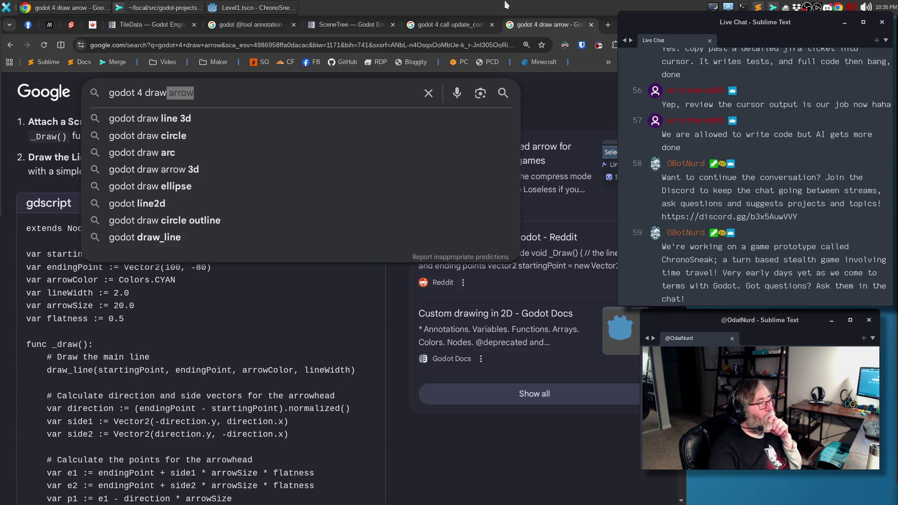
# Step: Switch from the Chrome search results to the Godot editor showing Level1.tscn
pyautogui.click(234, 8)
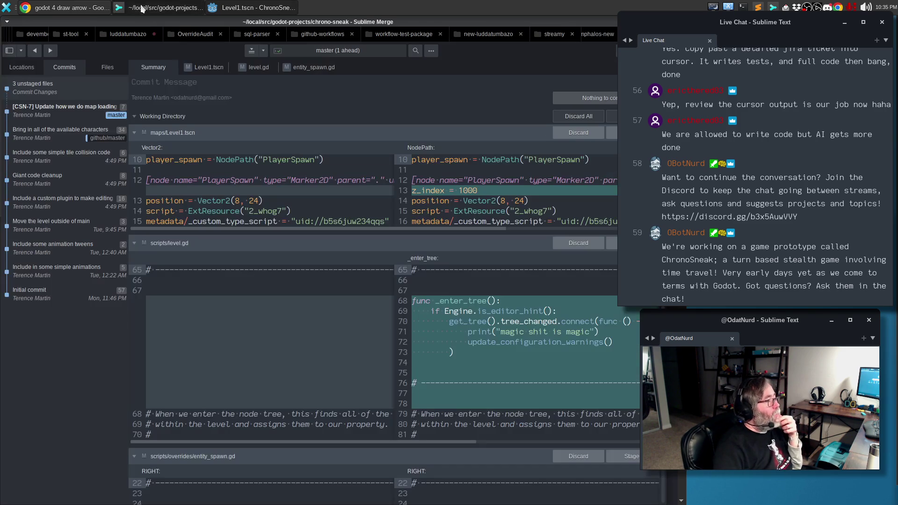
# Step: Review the Level1.tscn changes in Sublime Merge
pyautogui.click(140, 7)
pyautogui.click(202, 70)
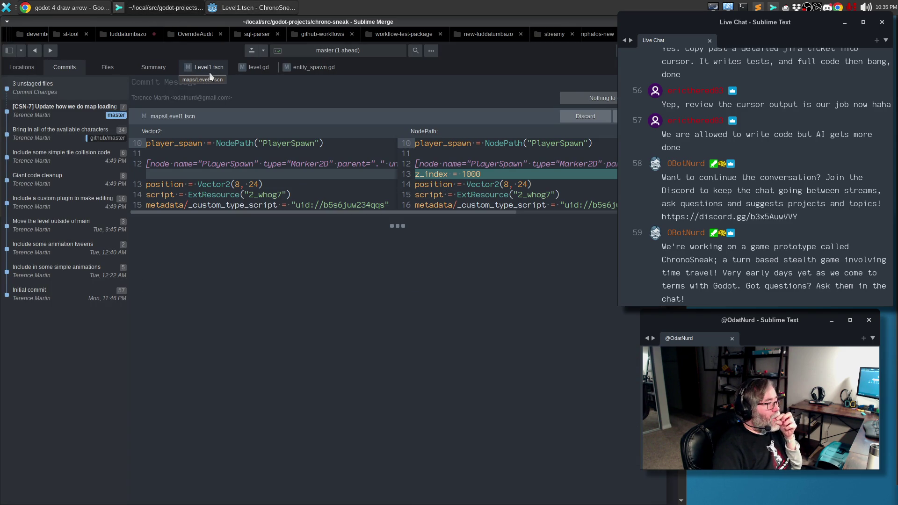
pyautogui.moveTo(509, 182)
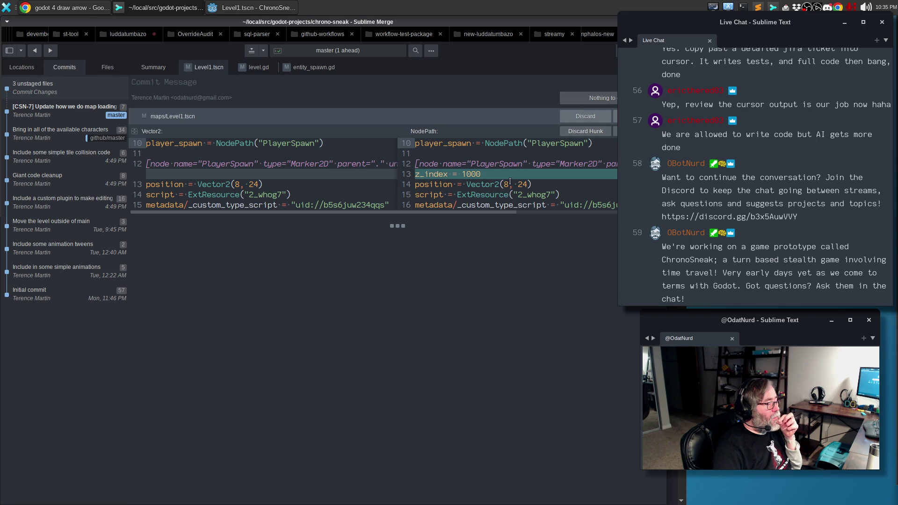
# Step: Reset PlayerSpawn's Z Index to its default and save Level1
pyautogui.click(240, 7)
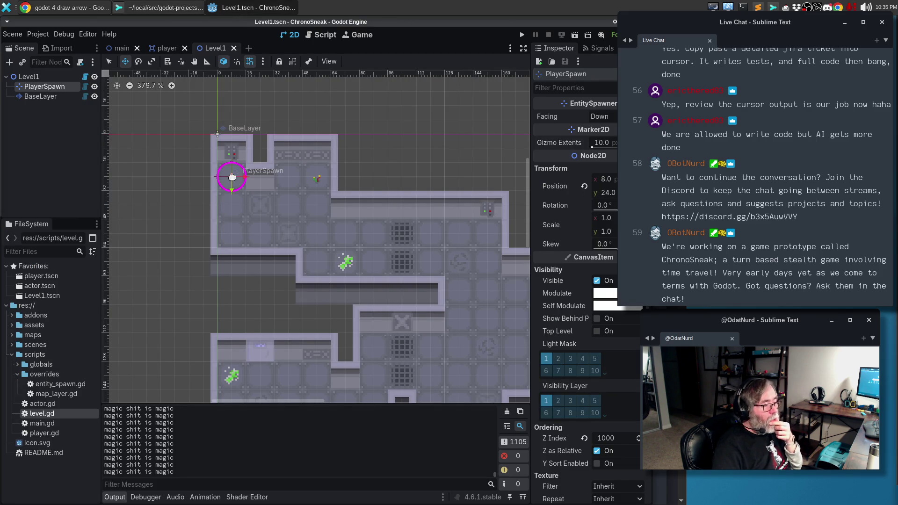
pyautogui.scroll(-4, 597, 293)
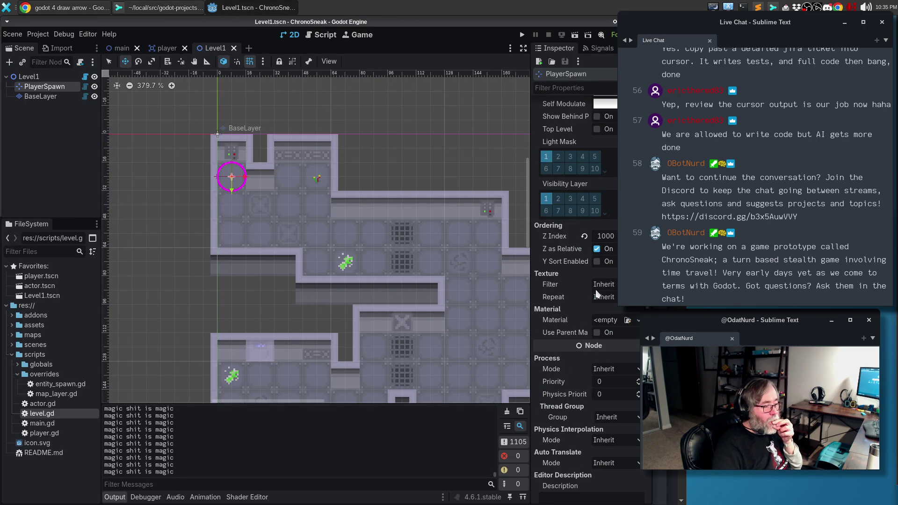
pyautogui.click(583, 236)
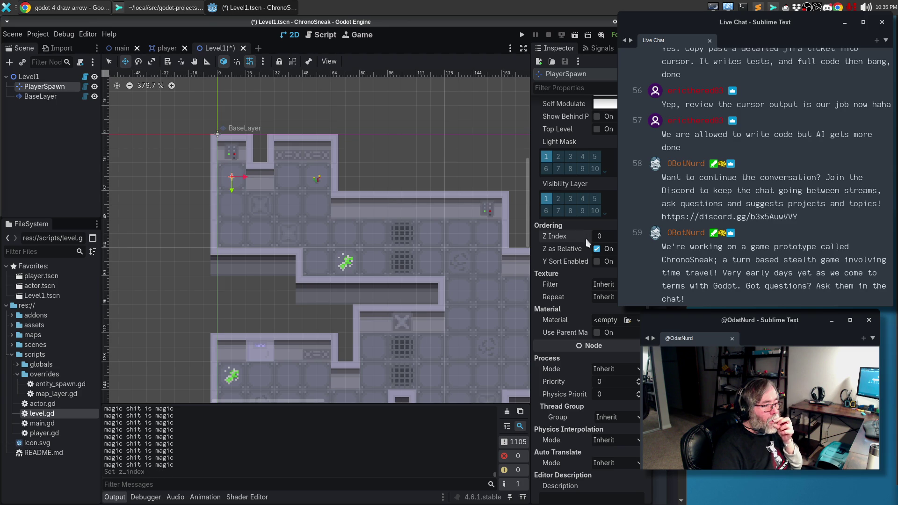
pyautogui.hotkey('ctrl', 's')
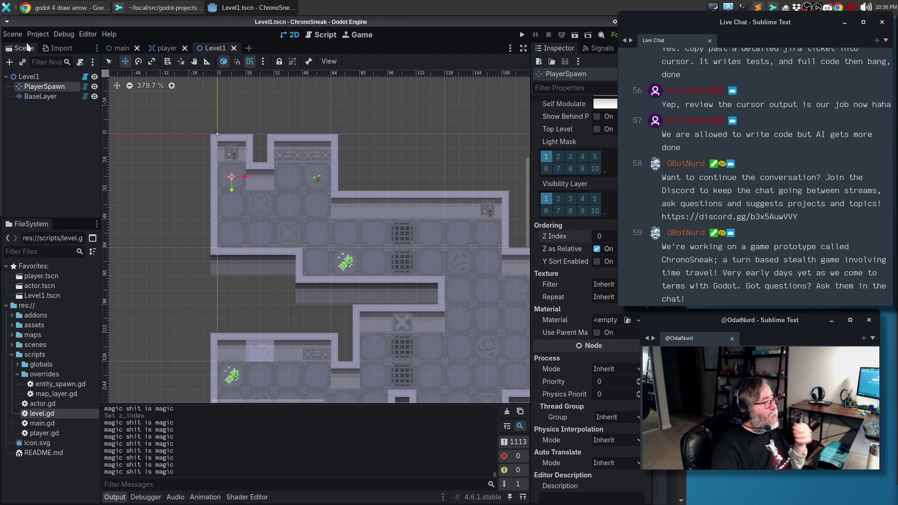
# Step: Reload Level1 from its saved file, then return to Sublime Merge
pyautogui.click(11, 34)
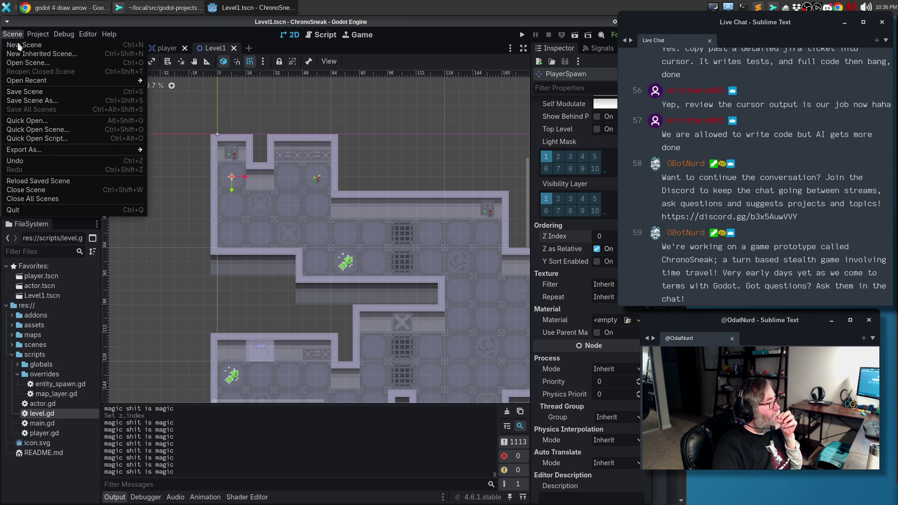
pyautogui.click(65, 180)
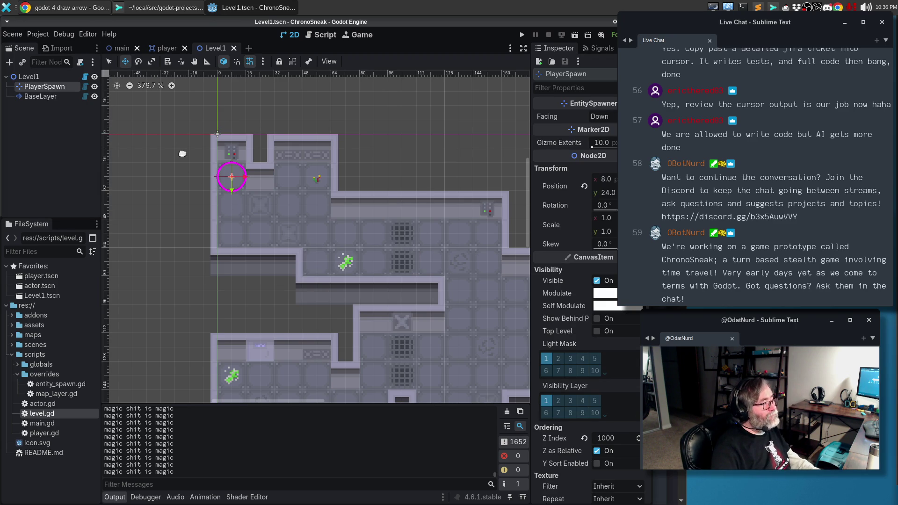
pyautogui.click(132, 8)
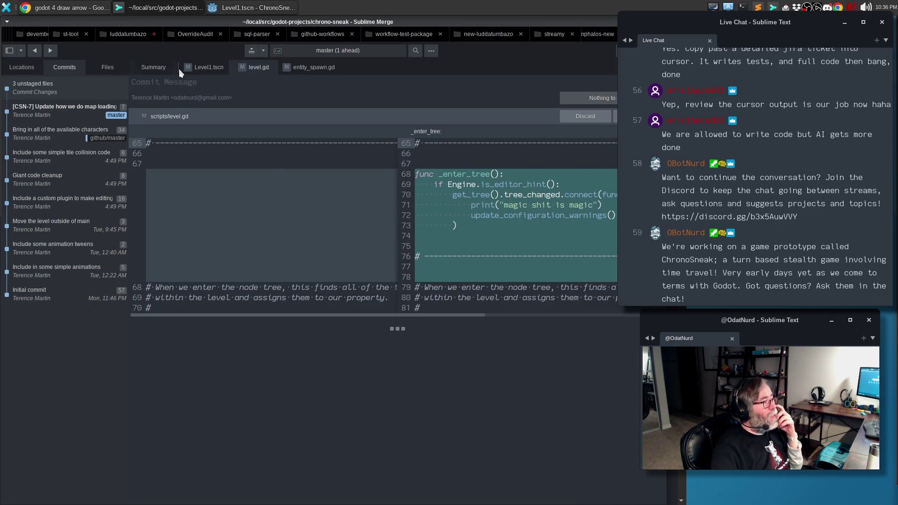
# Step: Set PlayerSpawn's Z Index to 500 and save the Level1 scene
pyautogui.click(194, 68)
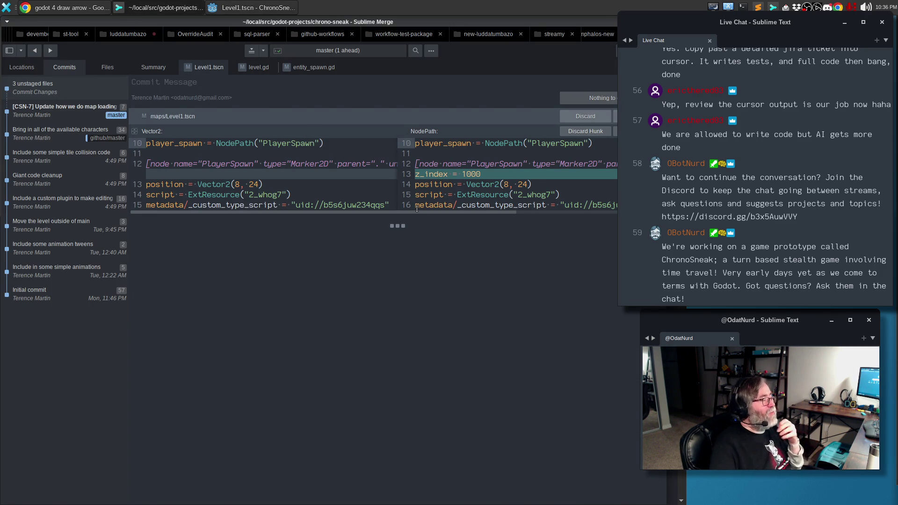
pyautogui.click(236, 5)
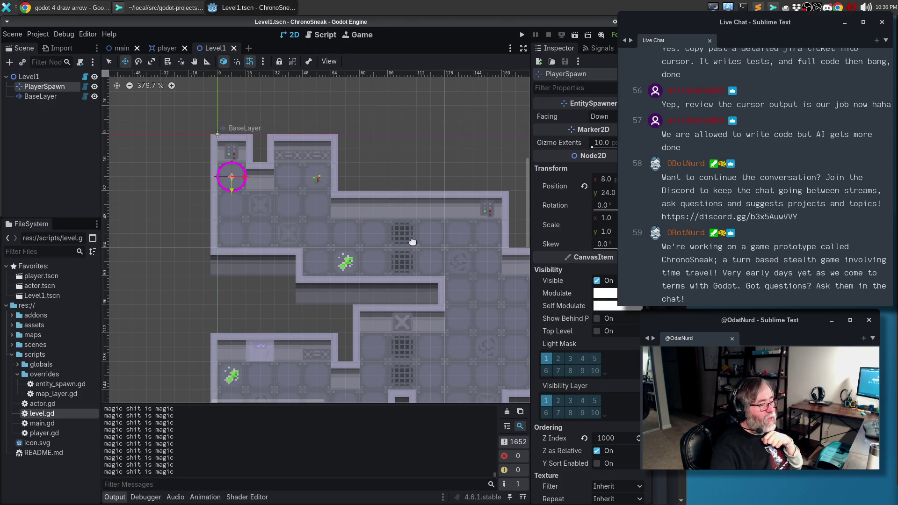
pyautogui.click(605, 438)
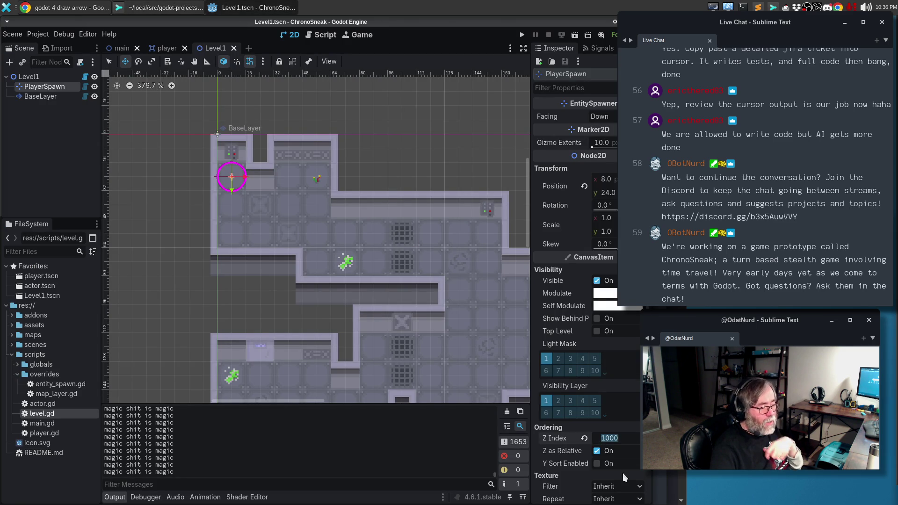
pyautogui.write('500')
pyautogui.press('Return')
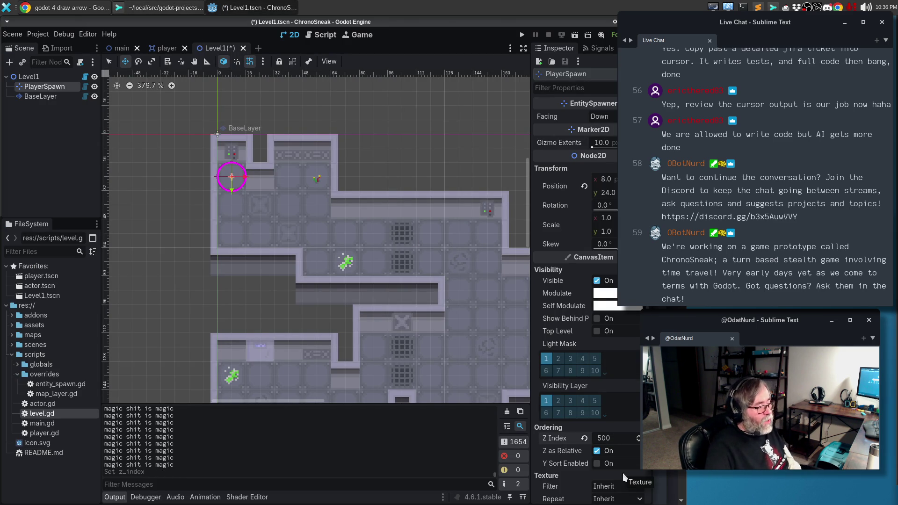
pyautogui.click(14, 35)
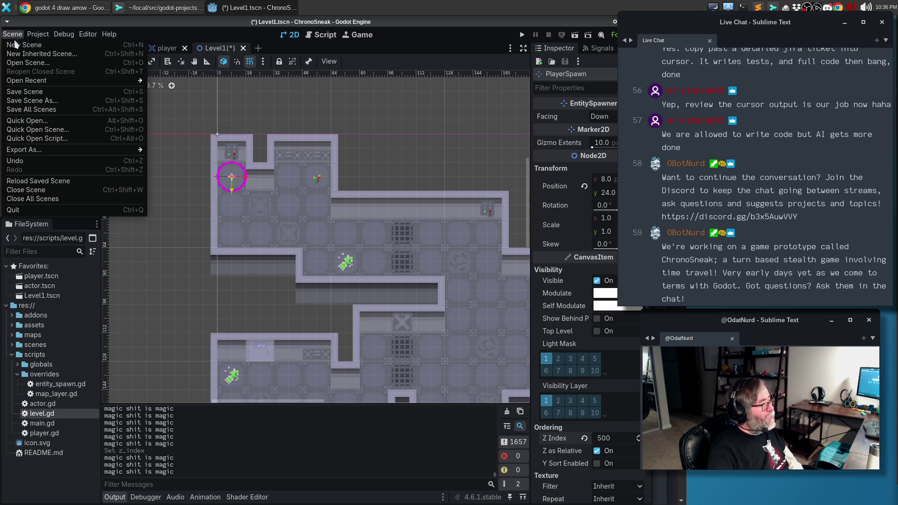
pyautogui.click(39, 183)
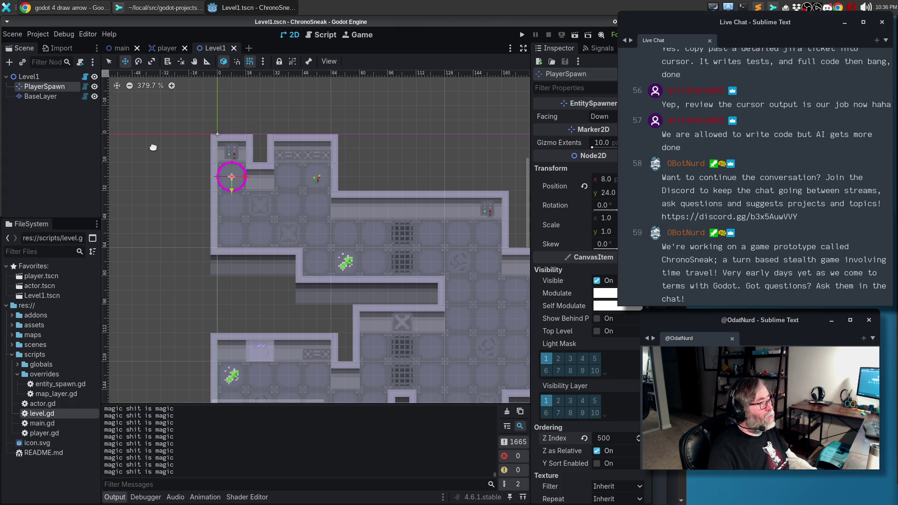
# Step: Check the z_index = 500 diff, then reload Level1 from its saved file
pyautogui.click(130, 8)
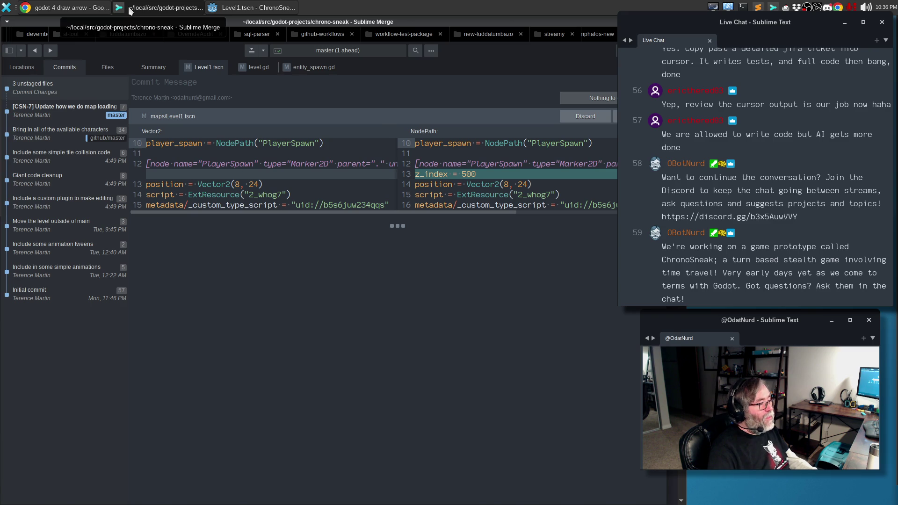
pyautogui.click(130, 8)
pyautogui.click(21, 34)
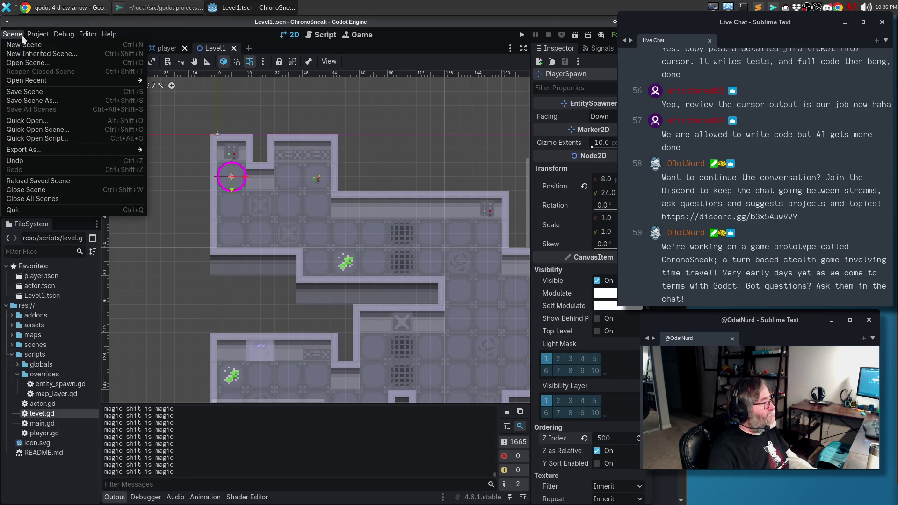
pyautogui.click(40, 181)
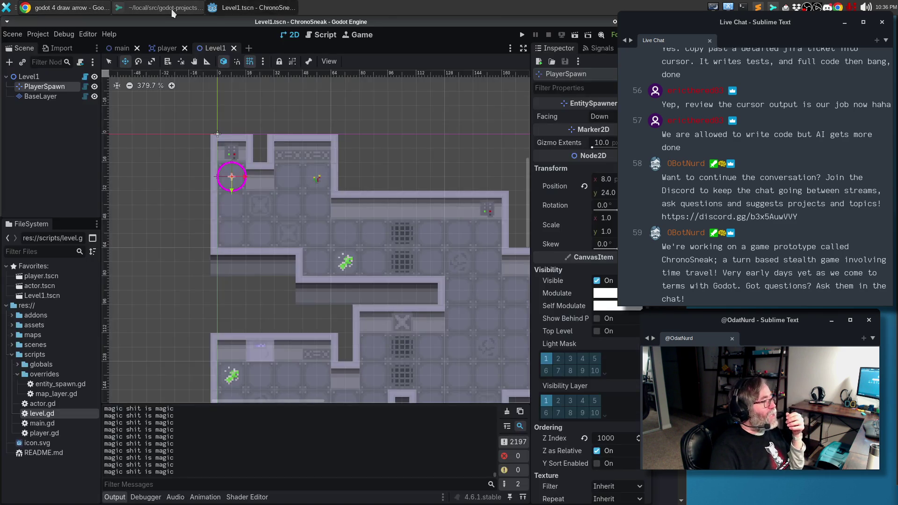
pyautogui.click(171, 9)
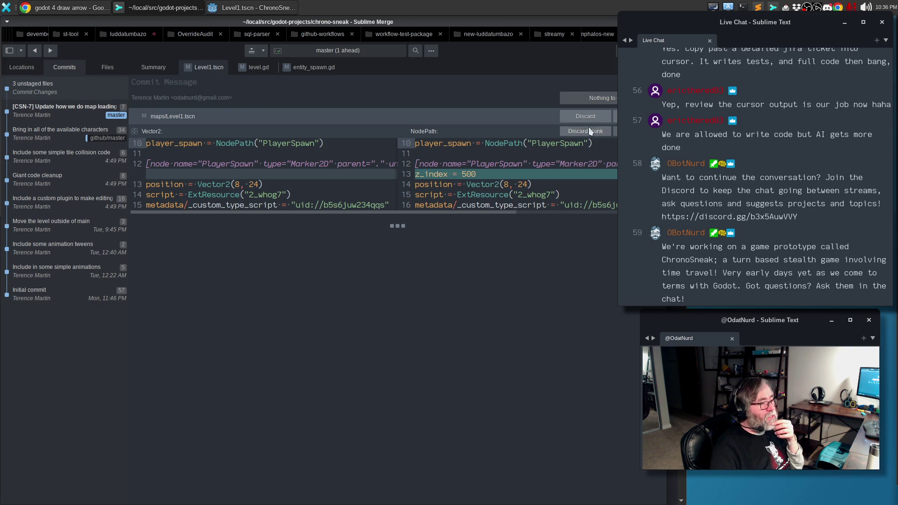
# Step: Stage the Level1.tscn and entity_spawn.gd changes, leaving level.gd unstaged
pyautogui.click(615, 116)
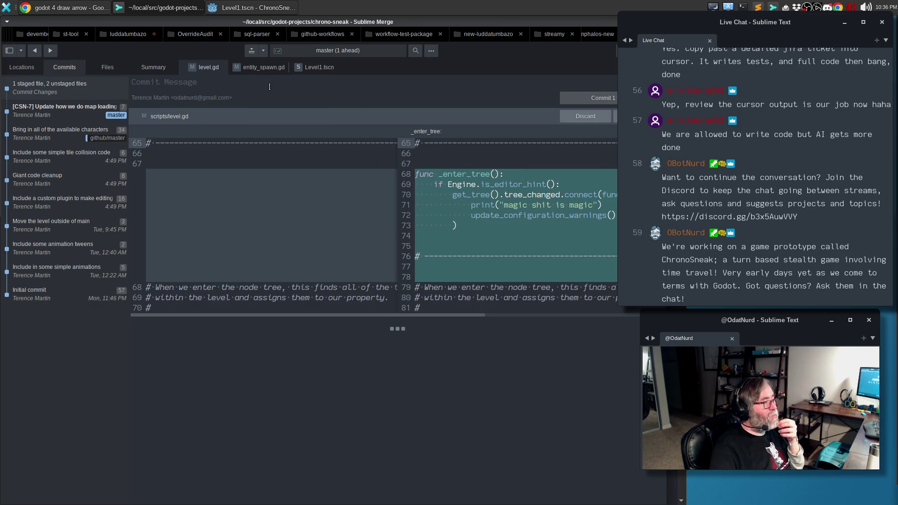
pyautogui.click(266, 71)
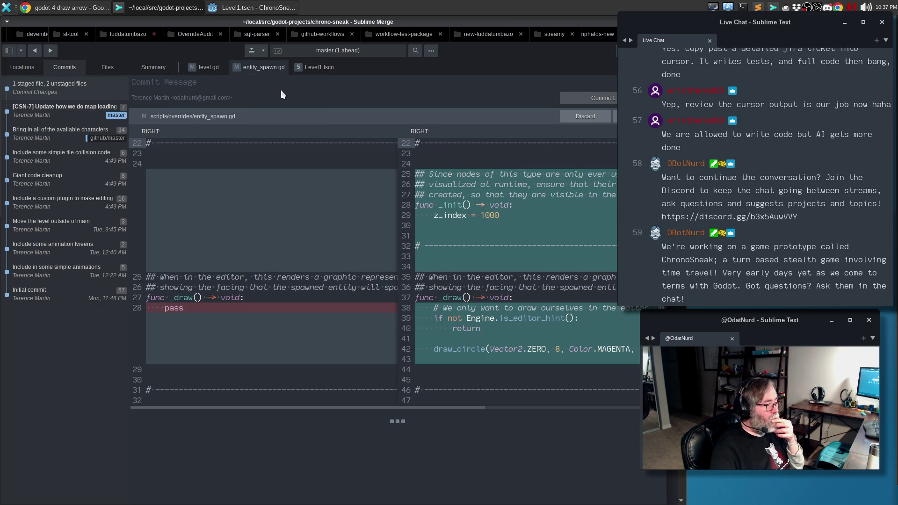
pyautogui.moveTo(475, 200)
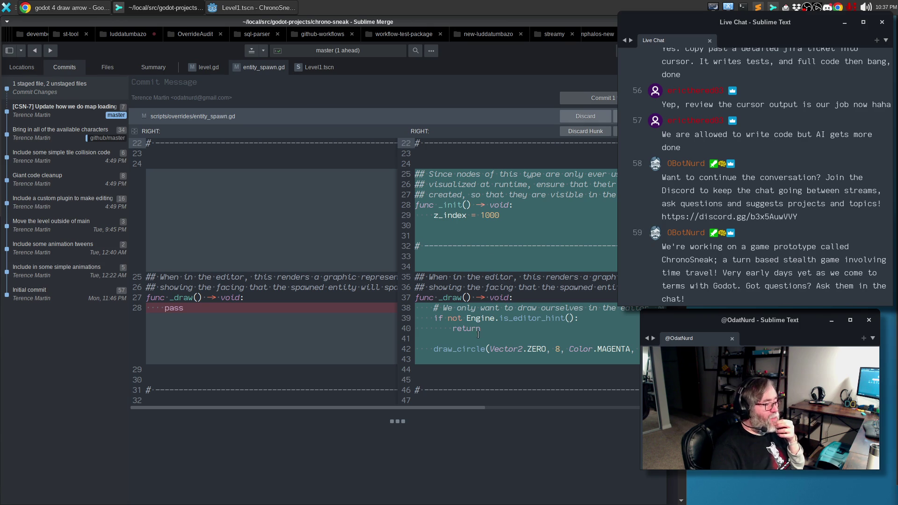
pyautogui.click(616, 116)
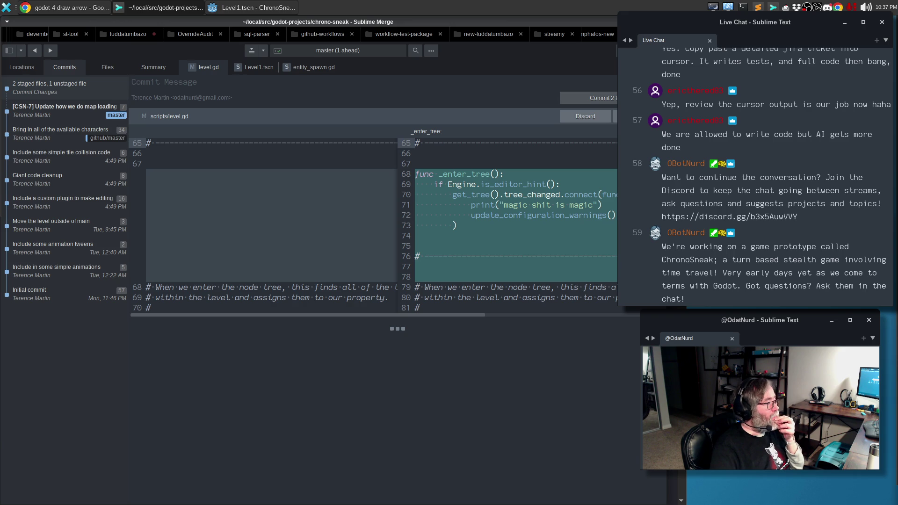
# Step: Open level.gd from its diff, then edit it in Godot's script editor instead
pyautogui.rightClick(485, 183)
pyautogui.click(503, 191)
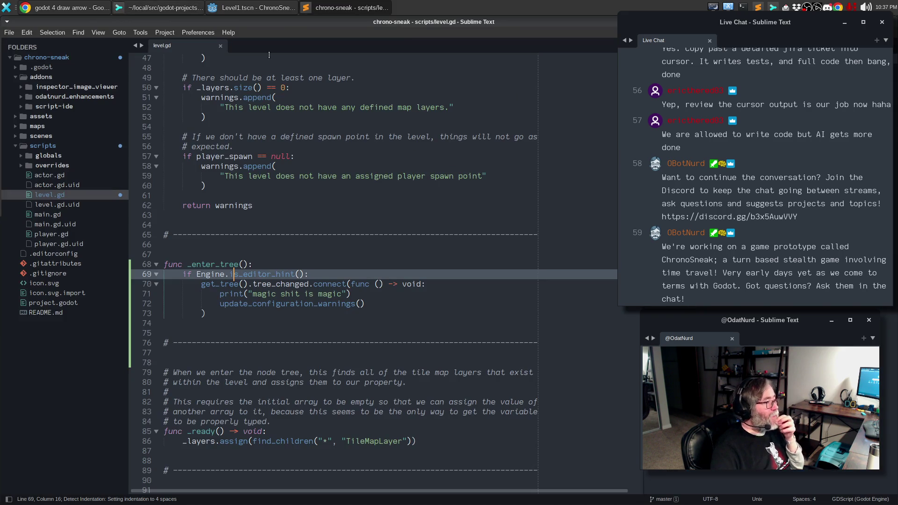
pyautogui.hotkey('ctrl', 'shift', 'w')
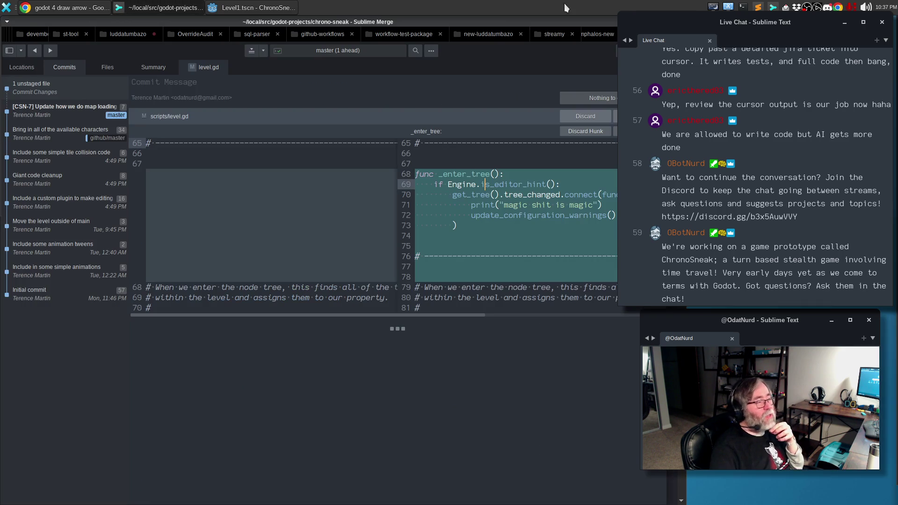
pyautogui.click(237, 7)
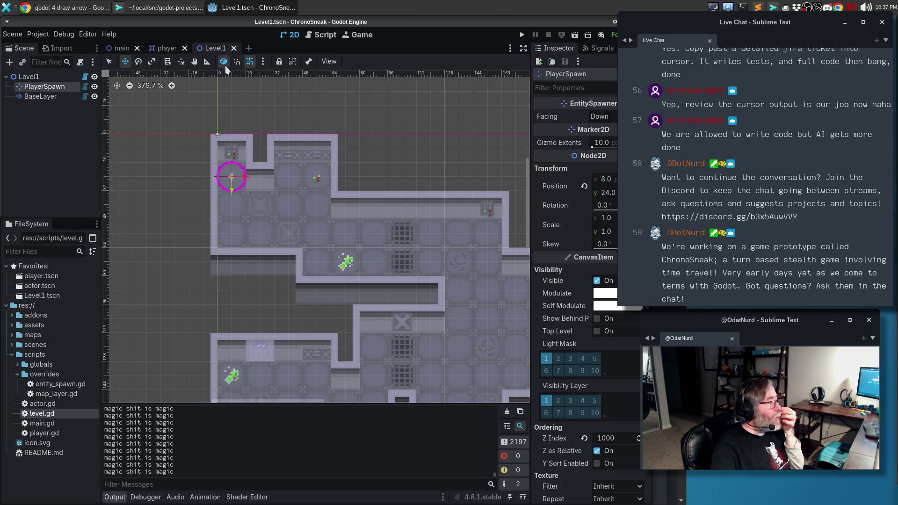
pyautogui.click(326, 36)
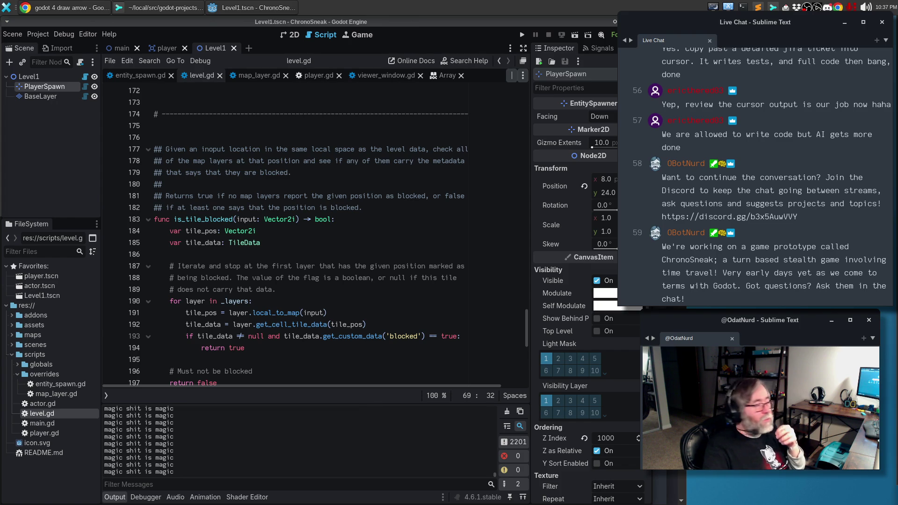
# Step: Scroll up level.gd and place the caret after the _ready declaration
pyautogui.click(343, 251)
pyautogui.scroll(10, 346, 234)
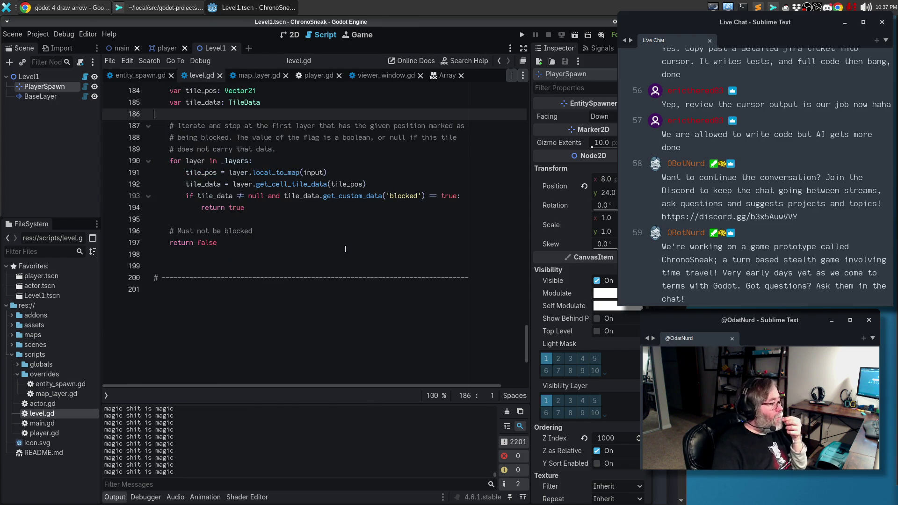
pyautogui.scroll(10, 352, 217)
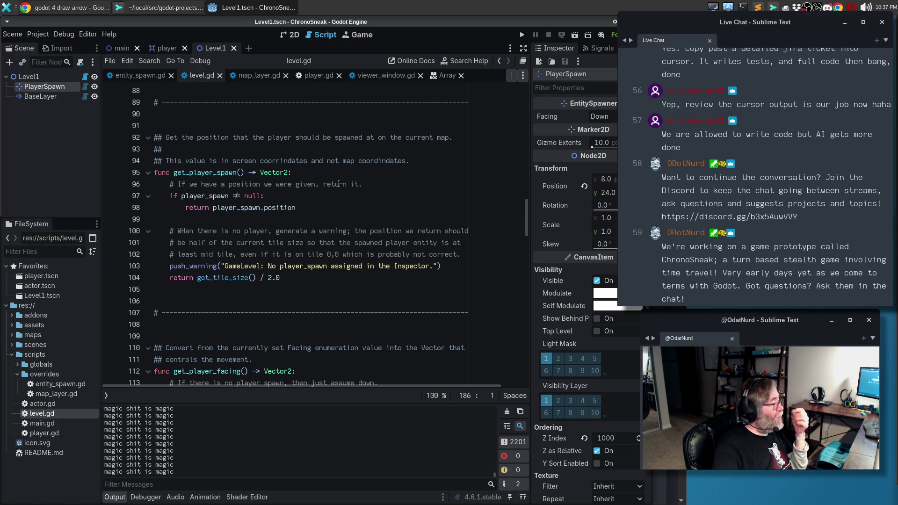
pyautogui.scroll(3, 341, 202)
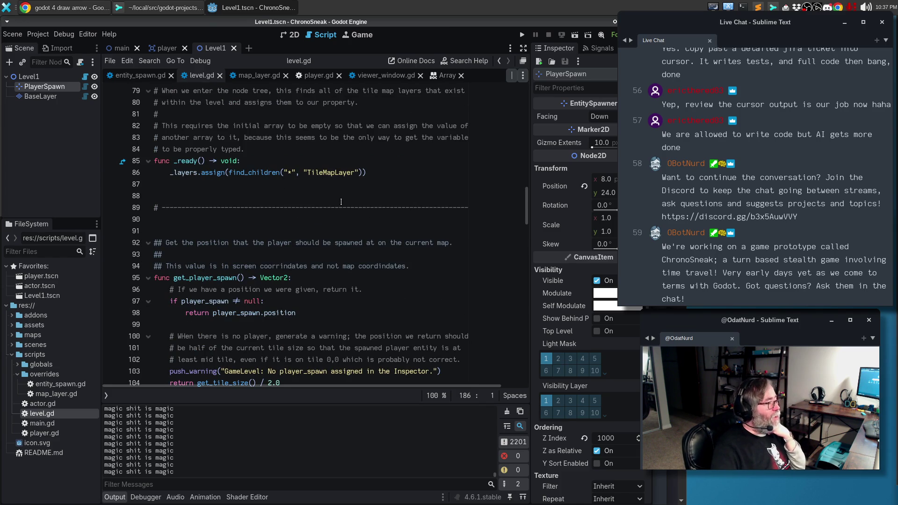
pyautogui.scroll(2, 340, 201)
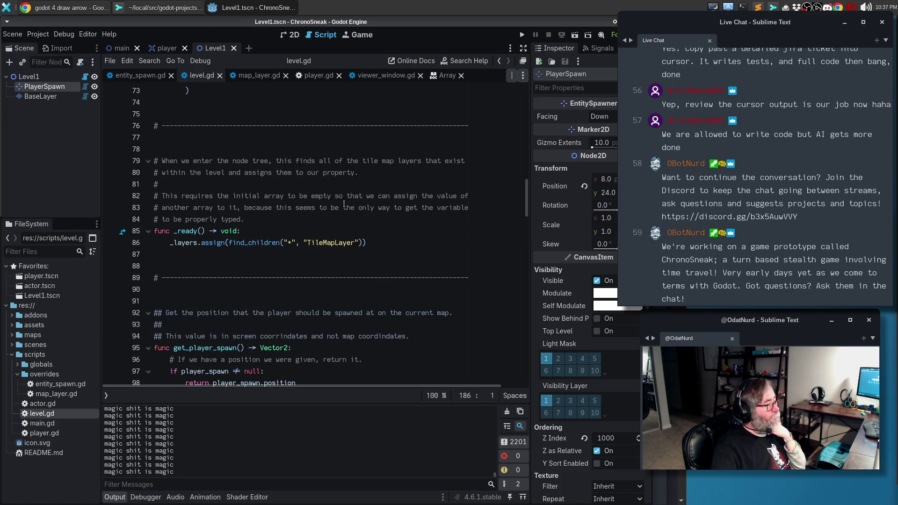
pyautogui.click(301, 228)
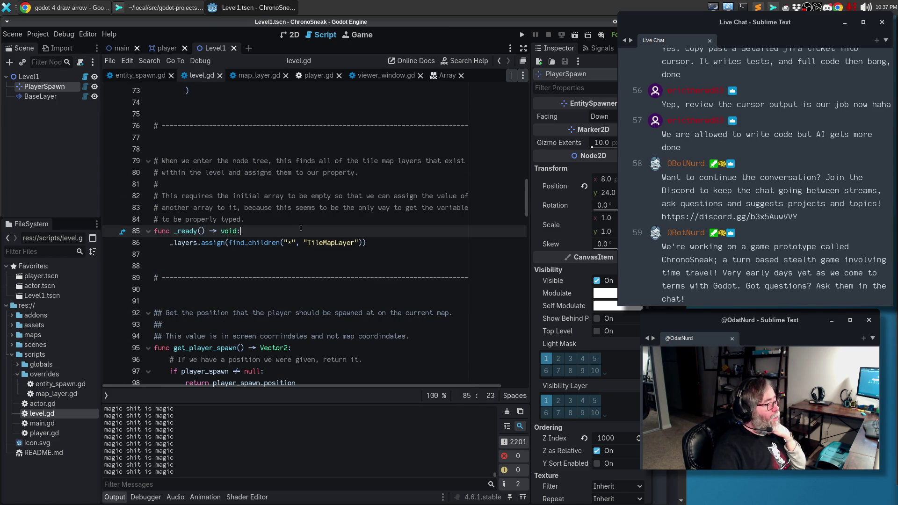
pyautogui.scroll(-15, 301, 228)
pyautogui.scroll(8, 303, 226)
# Step: Copy the 'if not Engine.is_editor_hint():' line from entity_spawn.gd into level.gd's _ready
pyautogui.click(141, 78)
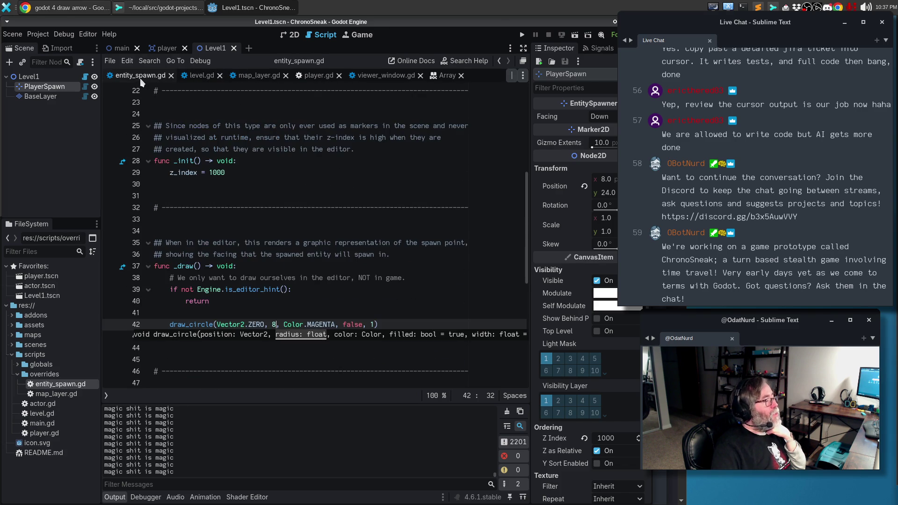
pyautogui.moveTo(315, 289); pyautogui.dragTo(170, 289)
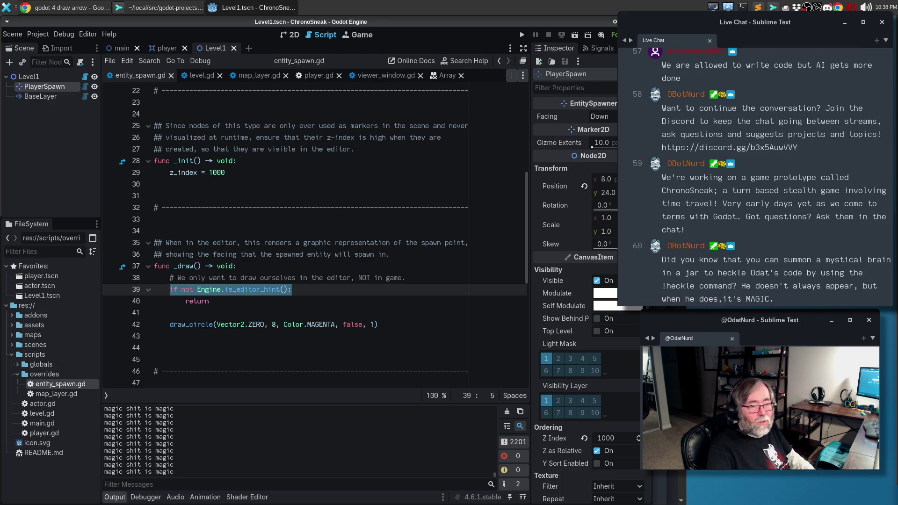
pyautogui.click(203, 76)
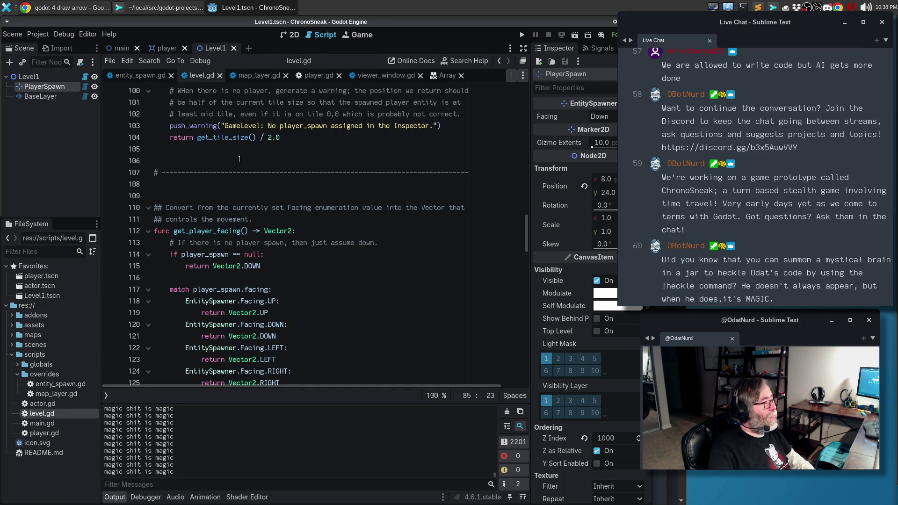
pyautogui.scroll(5, 259, 164)
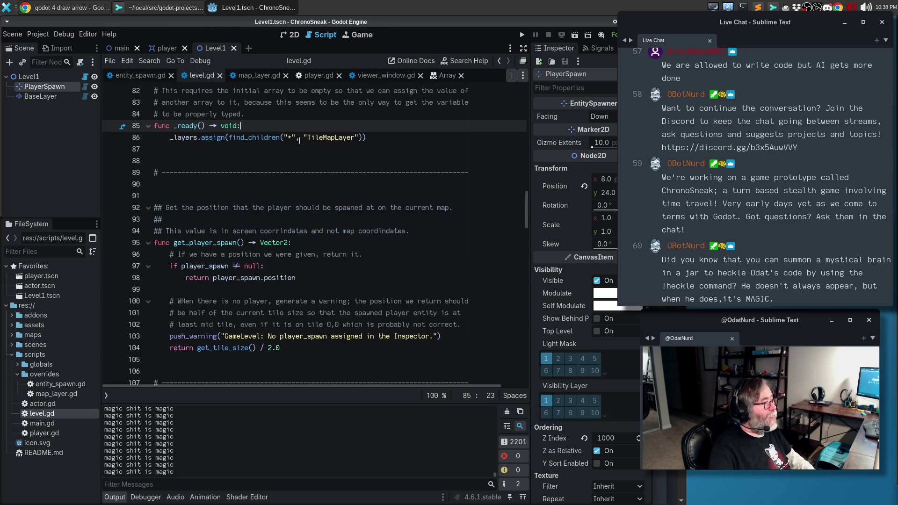
pyautogui.scroll(3, 280, 136)
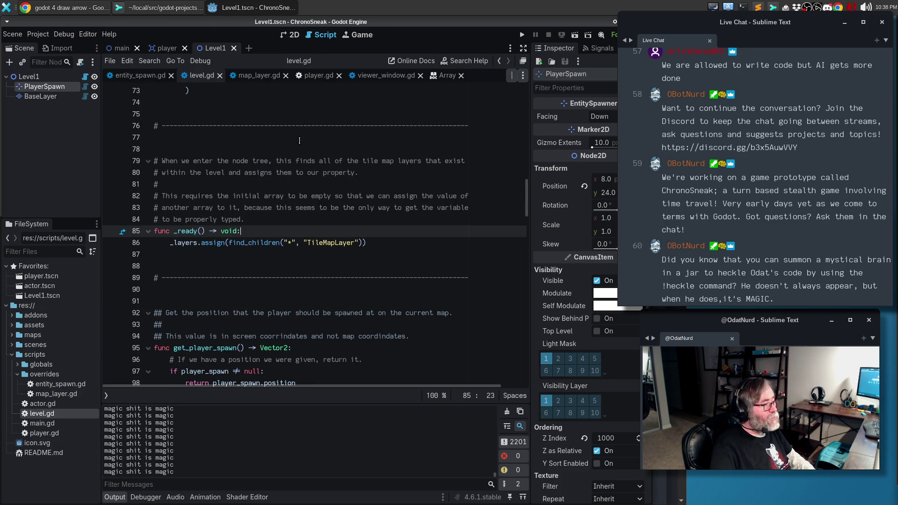
pyautogui.press('Return')
# Step: Insert the is_editor_hint check in _ready and indent the _layers.assign line beneath it
pyautogui.write('if not Engine.is_editor_hint():')
pyautogui.press('Home')
pyautogui.press('Down')
pyautogui.press('Tab')
pyautogui.press('Up')
pyautogui.press('Up')
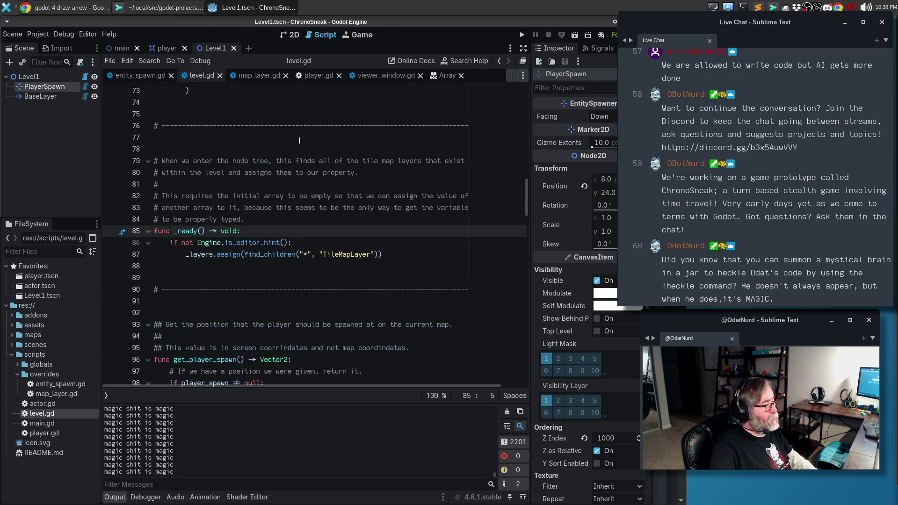
pyautogui.press('End')
pyautogui.press('Return')
# Step: Add a comment: if in game and not in the editor, build the layer cache
pyautogui.write('# If')
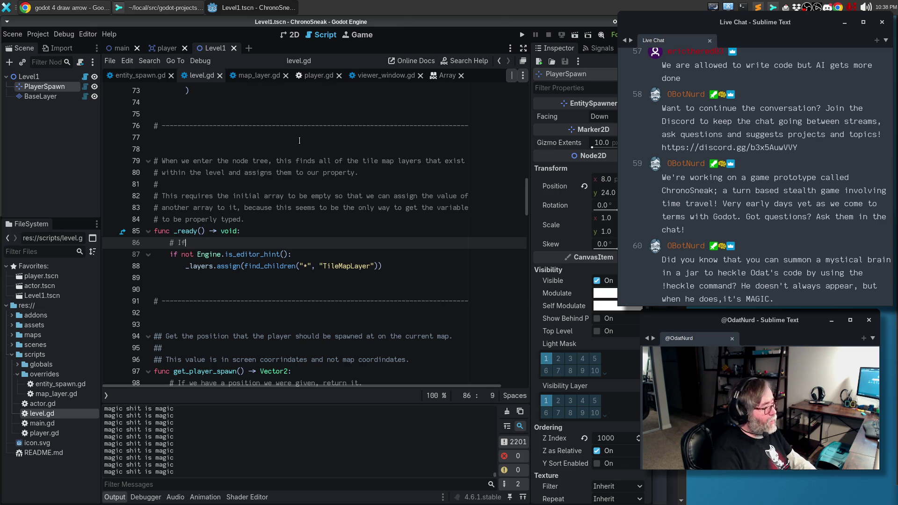
pyautogui.write(' were')
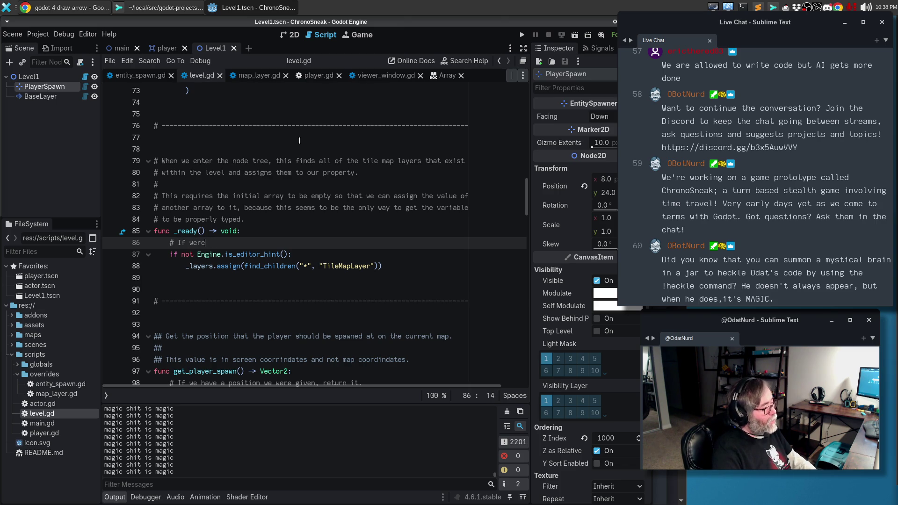
pyautogui.press('BackSpace')
pyautogui.press('BackSpace')
pyautogui.write("'re actualy in ")
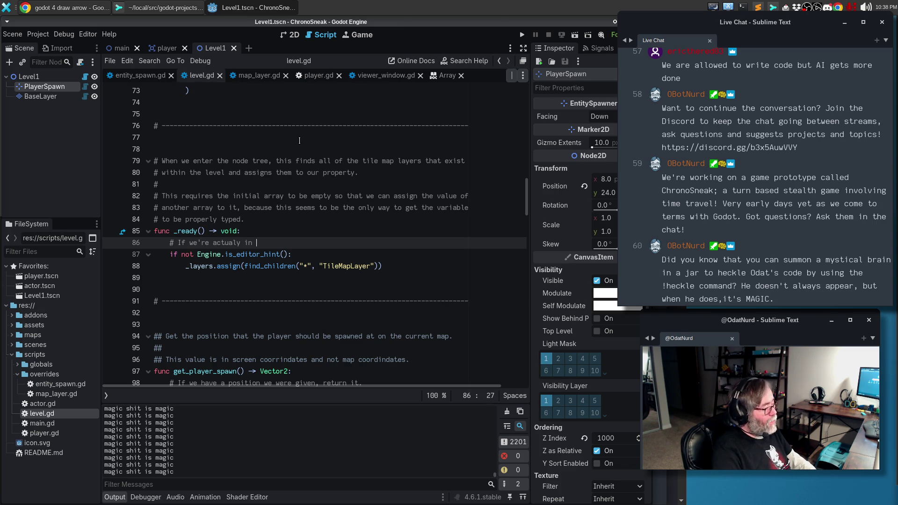
pyautogui.write('game and not inthe')
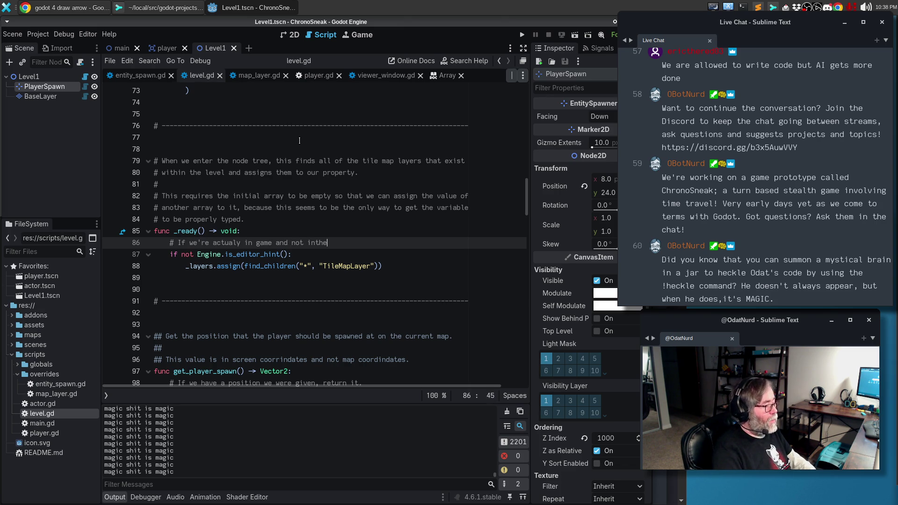
pyautogui.write(' editor, theb')
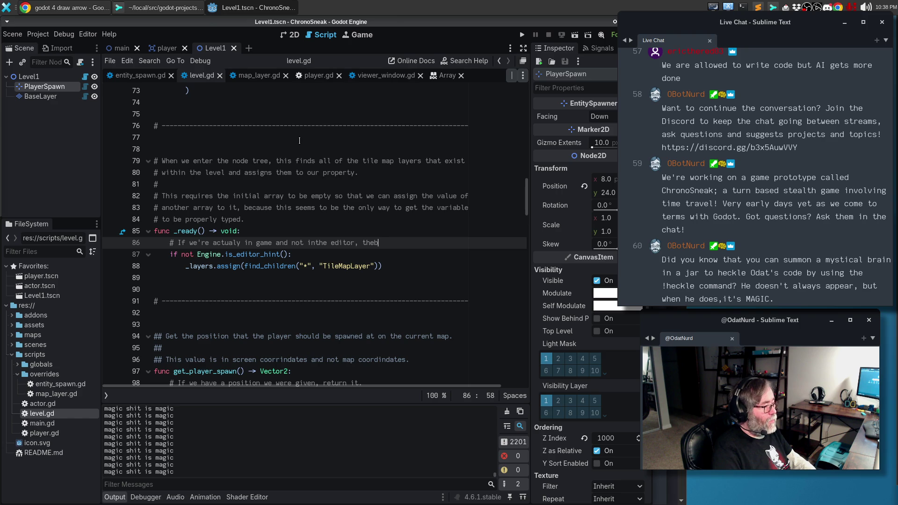
pyautogui.write('uikld ou')
pyautogui.press('BackSpace')
pyautogui.press('BackSpace')
pyautogui.press('BackSpace')
pyautogui.write('yer cache')
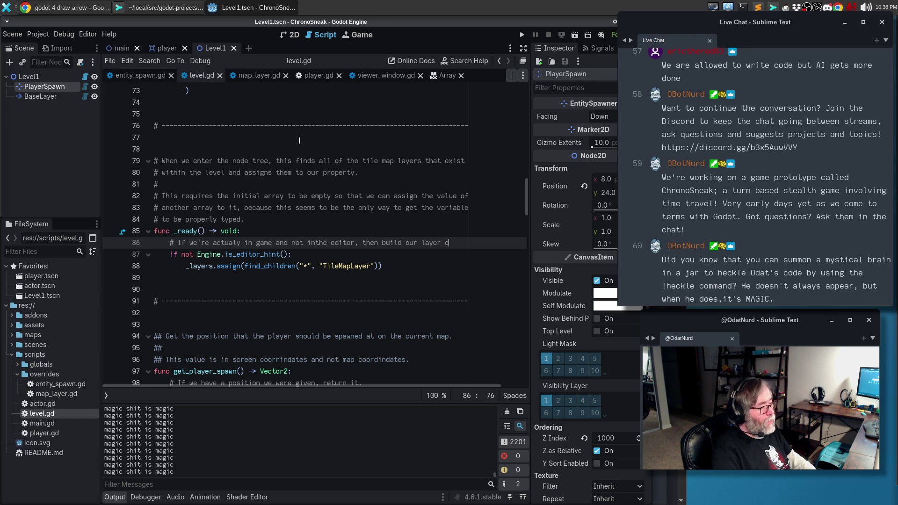
# Step: Continue the comment with 'directly from all of TileMapLayer objects'
pyautogui.press('Return')
pyautogui.write('# directl')
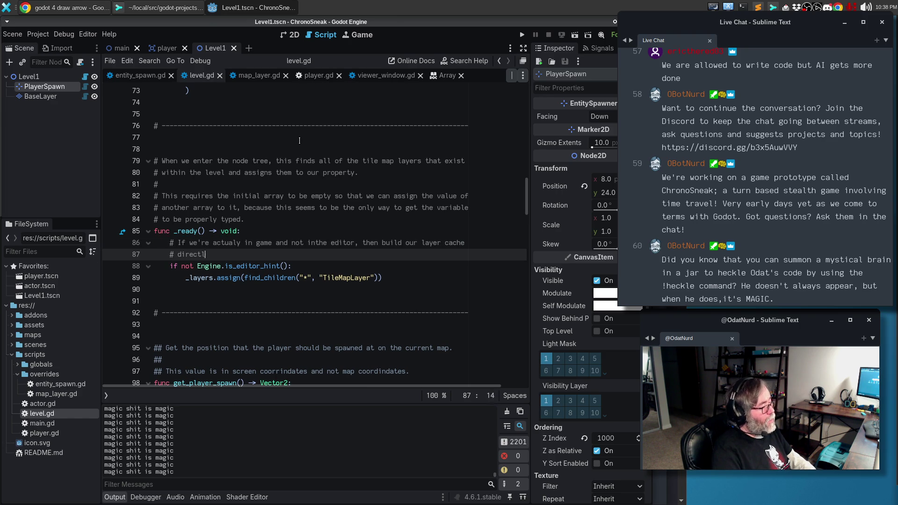
pyautogui.write('y fromscene')
pyautogui.press('BackSpace')
pyautogui.press('BackSpace')
pyautogui.press('BackSpace')
pyautogui.write('all of t')
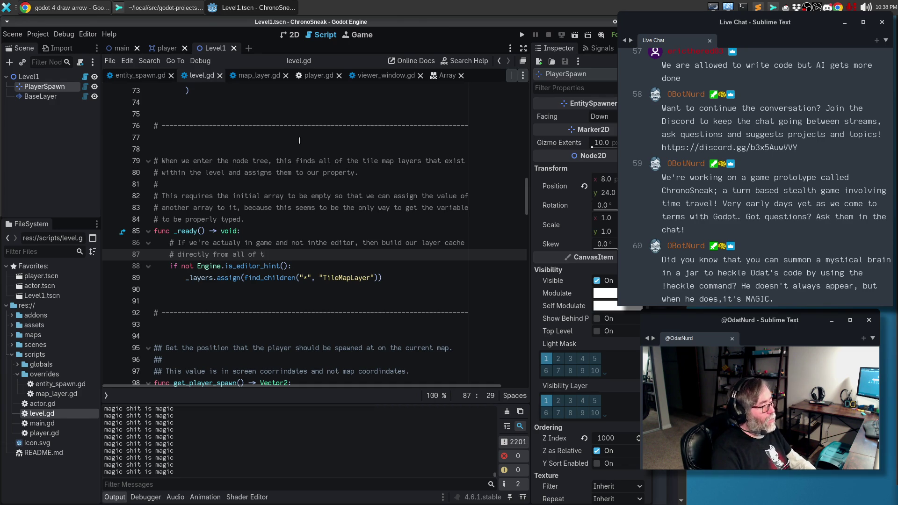
pyautogui.write('ileMap')
pyautogui.hotkey('shift', 'alt', 'o')
pyautogui.write('Layer')
pyautogui.press('Escape')
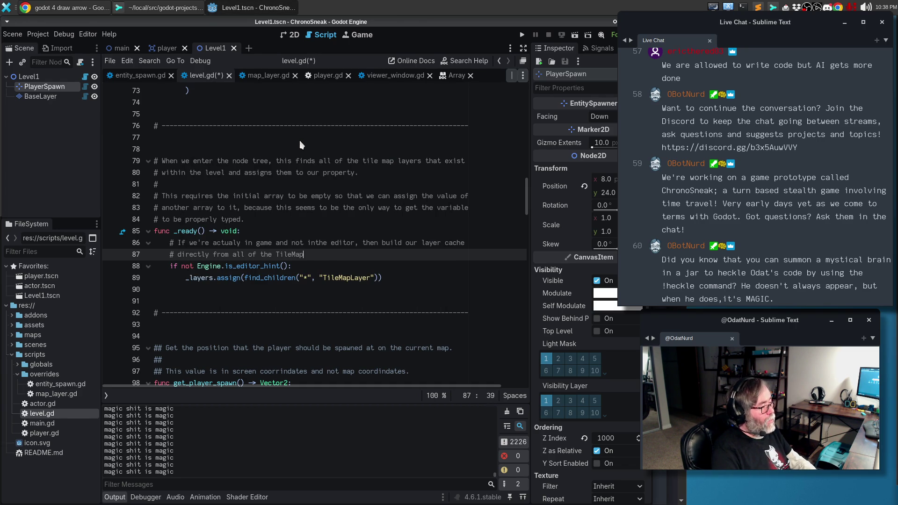
pyautogui.hotkey('shift', 'alt', 'o')
pyautogui.write('map')
pyautogui.press('Escape')
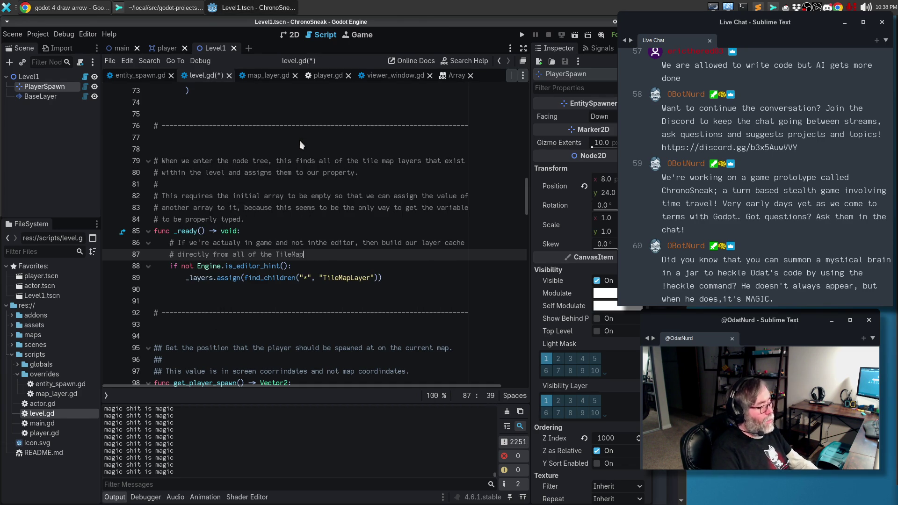
pyautogui.write('Layer objects')
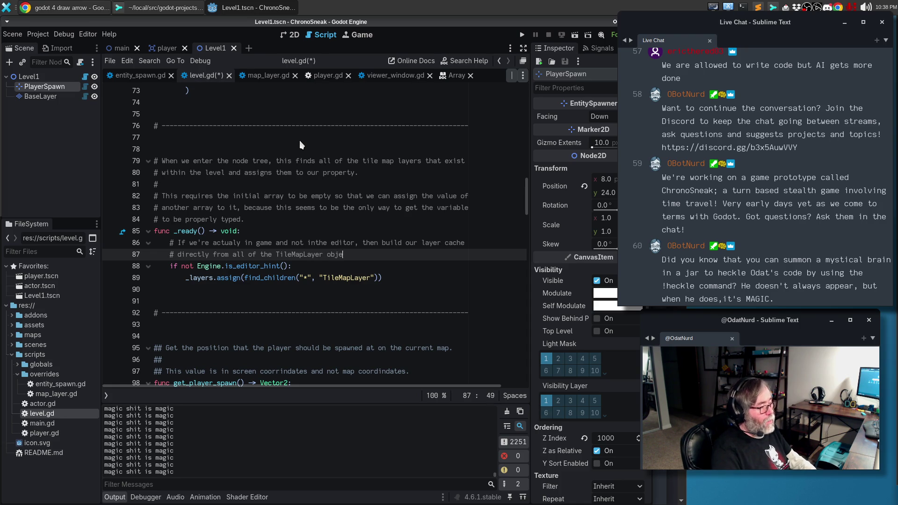
# Step: Add a print(_layers) line after the layer assignment
pyautogui.press('Down')
pyautogui.press('Down')
pyautogui.press('End')
pyautogui.press('Return')
pyautogui.write('print(')
pyautogui.write('_layers')
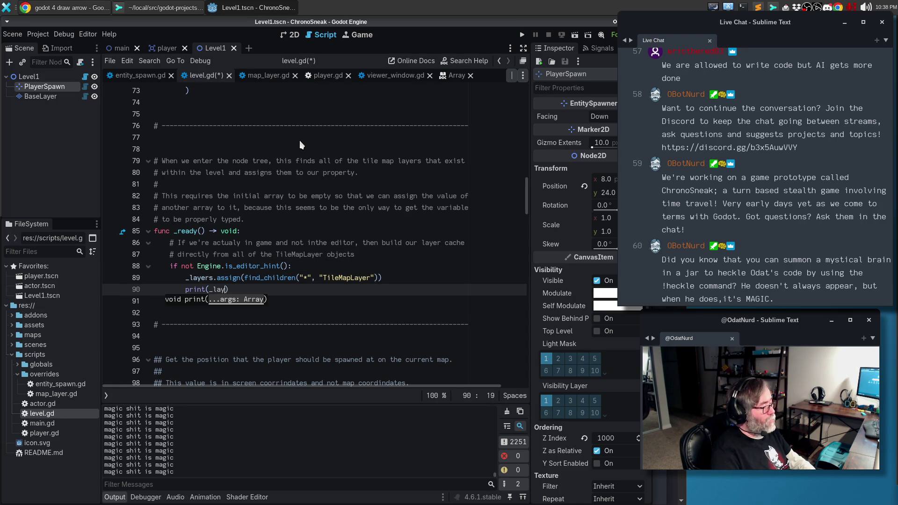
# Step: Comment out the tree-changed debug print in _enter_tree and save level.gd
pyautogui.scroll(-18, 305, 217)
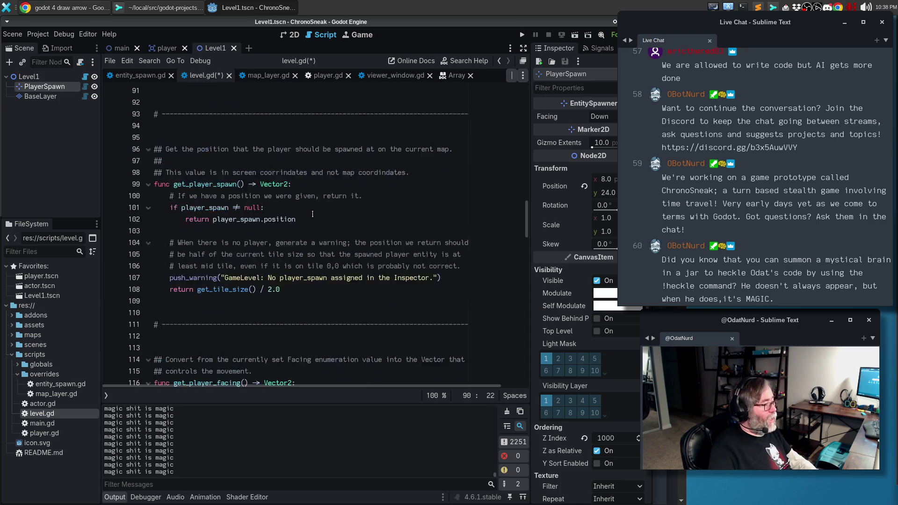
pyautogui.scroll(-12, 306, 217)
pyautogui.scroll(20, 310, 178)
pyautogui.scroll(5, 309, 179)
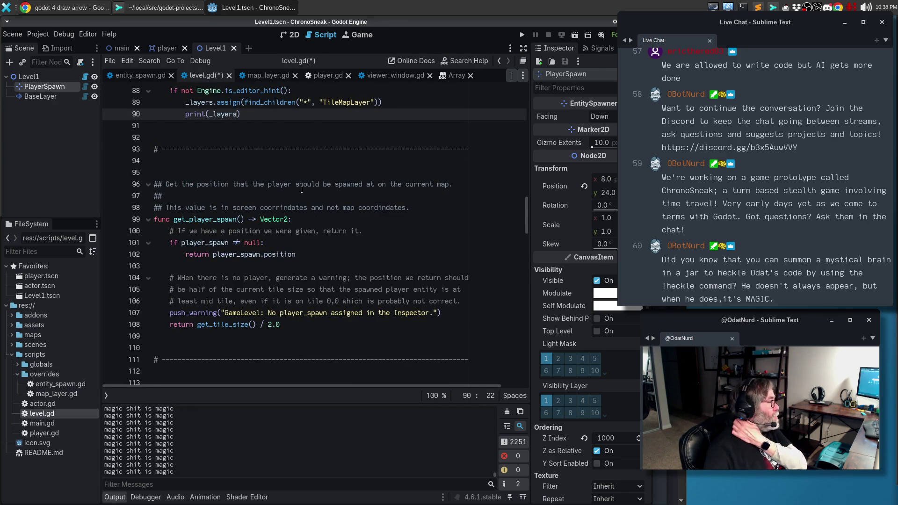
pyautogui.scroll(6, 302, 190)
pyautogui.scroll(5, 263, 304)
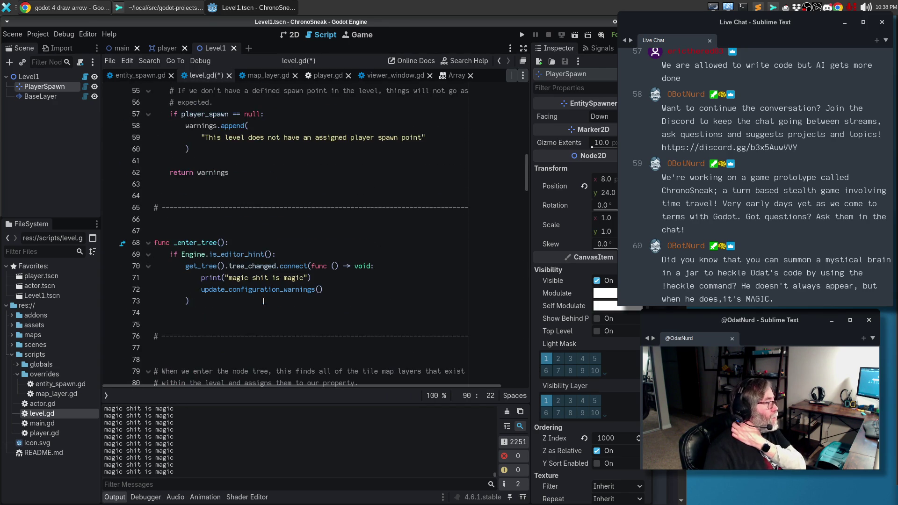
pyautogui.click(234, 278)
pyautogui.hotkey('ctrl', 'k')
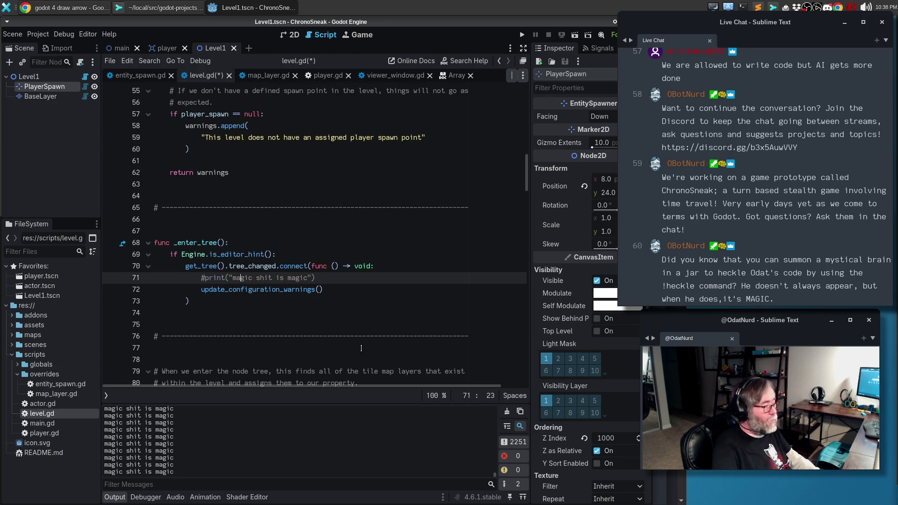
pyautogui.hotkey('ctrl', 's')
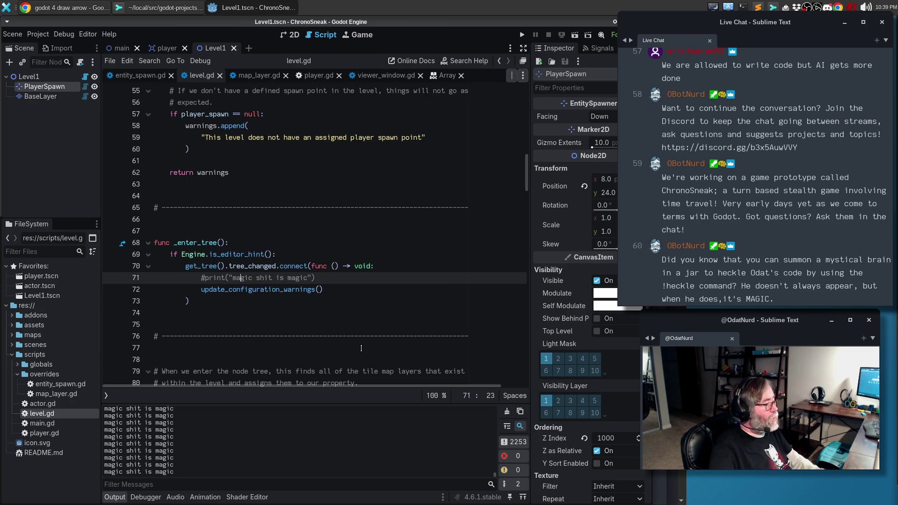
# Step: Clear the output log
pyautogui.click(507, 411)
pyautogui.scroll(4, 357, 253)
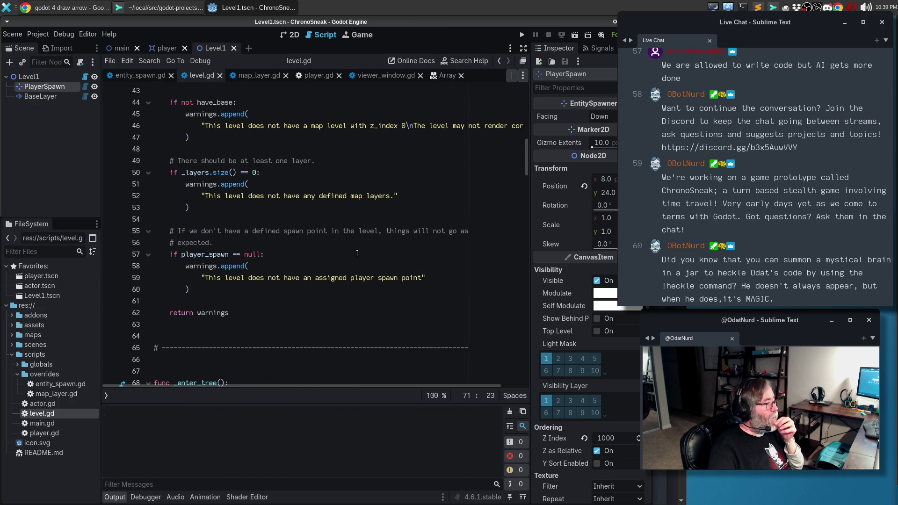
pyautogui.scroll(-3, 357, 253)
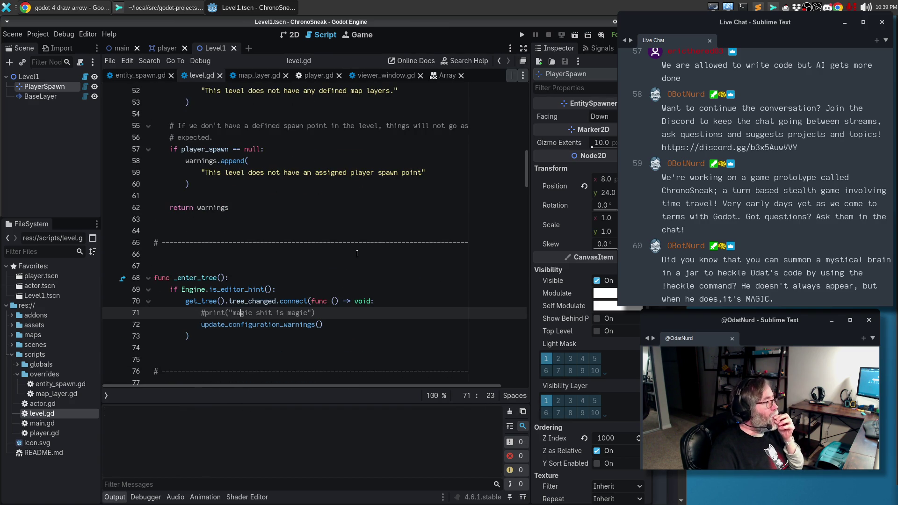
# Step: Run and stop the game to check the layers, returning to the 2D view
pyautogui.press('F5')
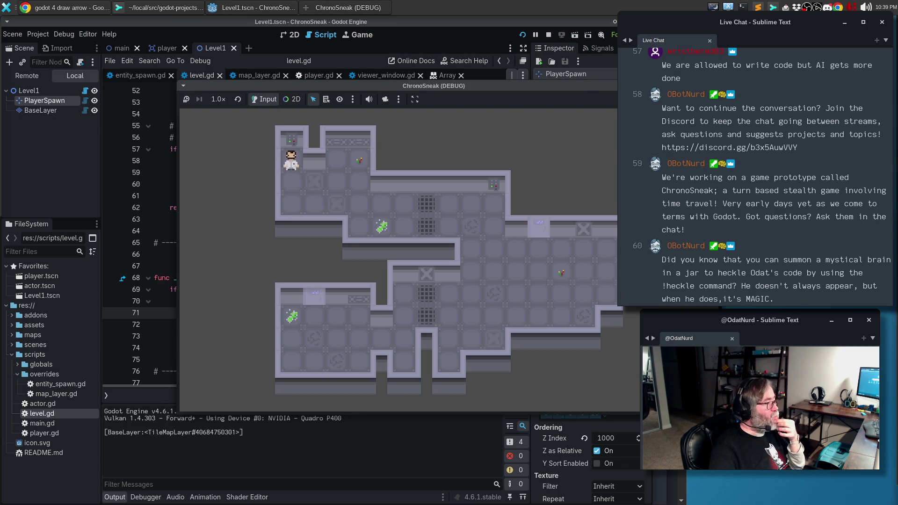
pyautogui.press('F8')
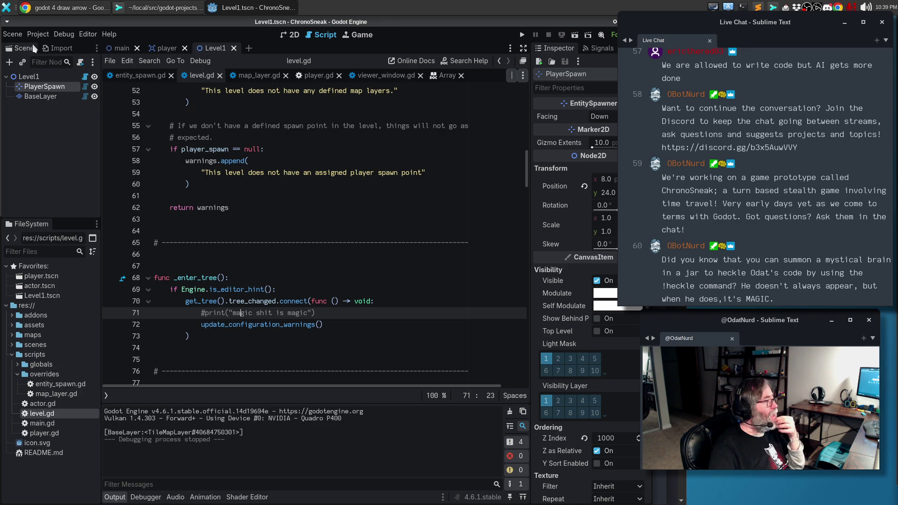
pyautogui.click(290, 37)
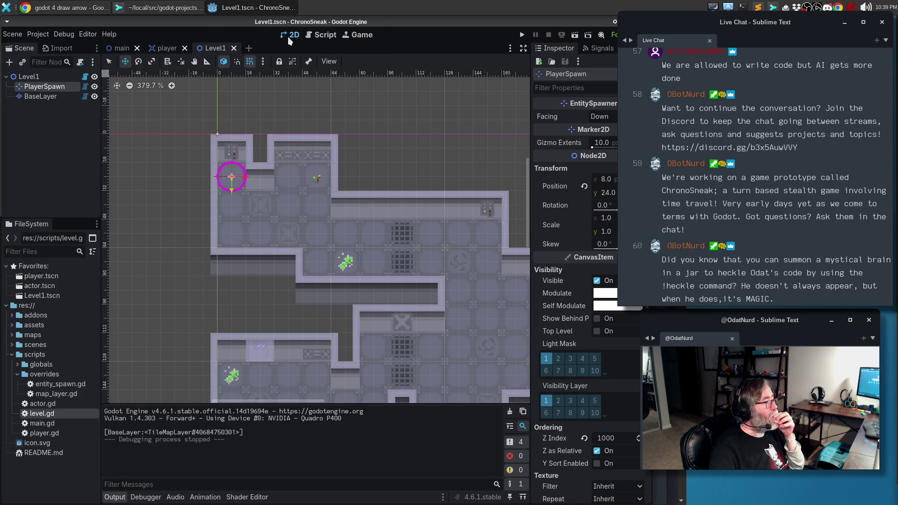
# Step: Reload the saved Level1 scene, review its map-layer warning, and select BaseLayer
pyautogui.click(13, 35)
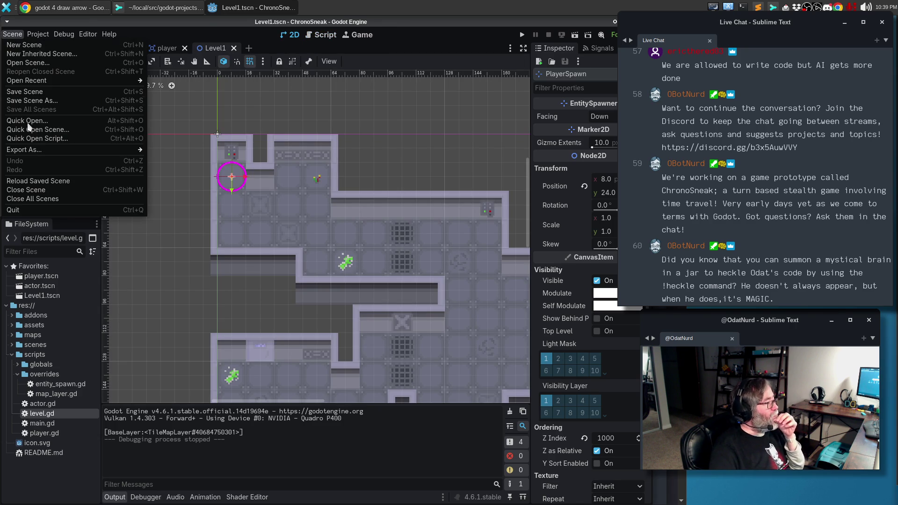
pyautogui.click(27, 180)
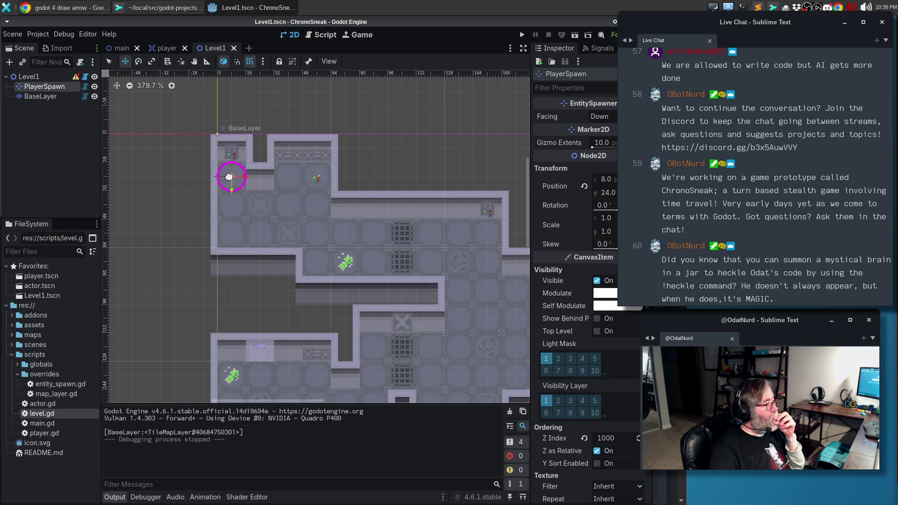
pyautogui.moveTo(74, 77)
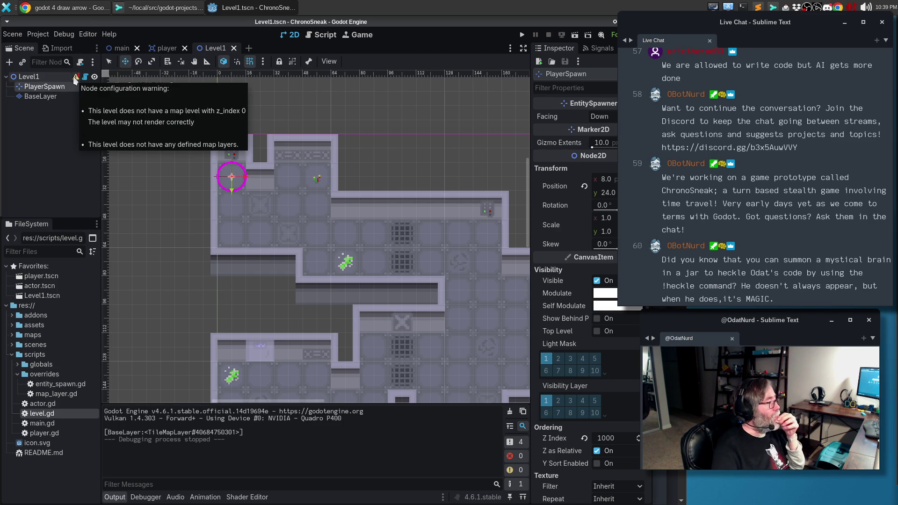
pyautogui.click(46, 97)
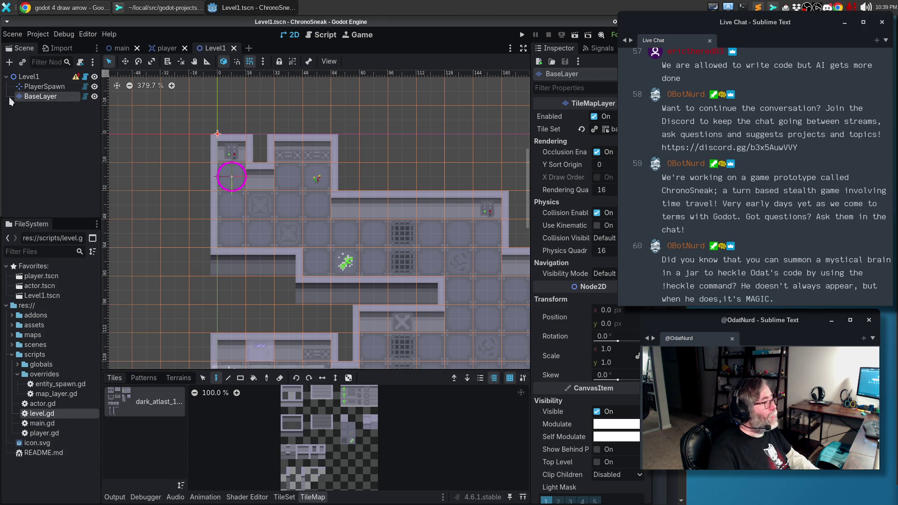
# Step: Filter BaseLayer's Inspector by 'z' to confirm its Z Index is 0
pyautogui.click(29, 78)
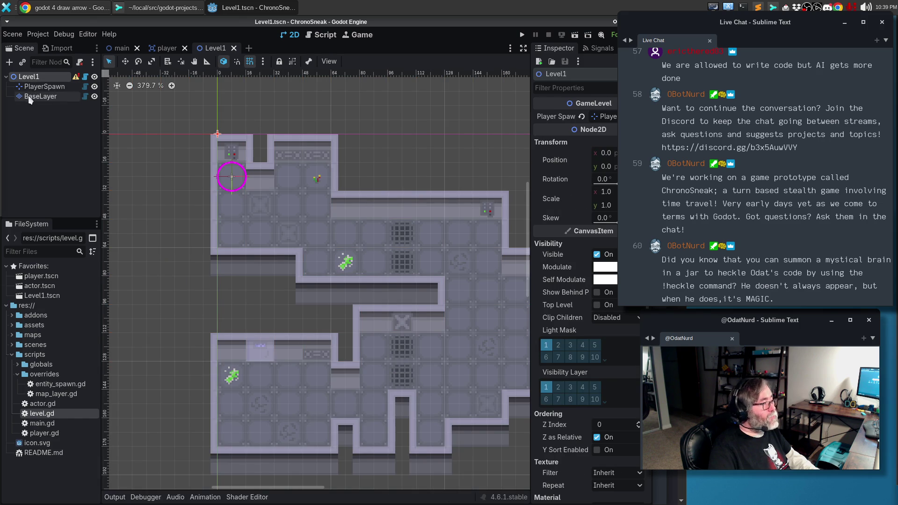
pyautogui.click(29, 96)
pyautogui.click(597, 87)
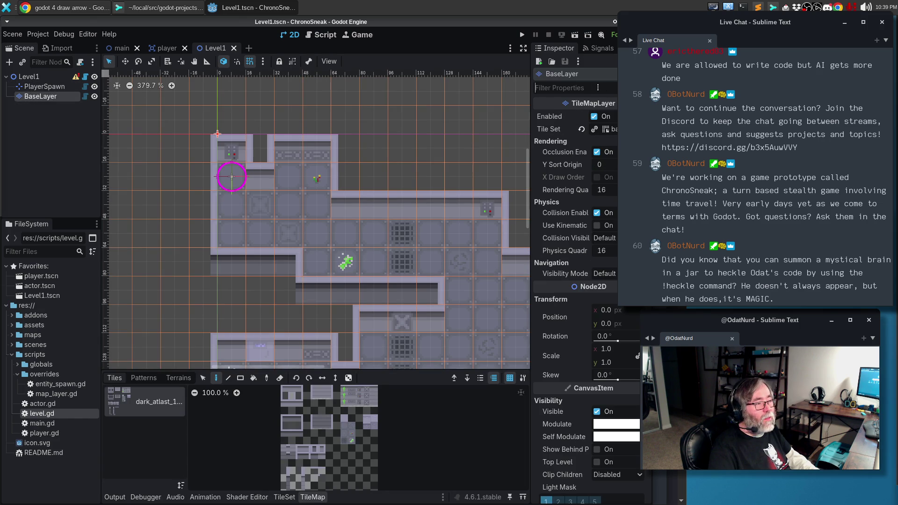
pyautogui.write('z')
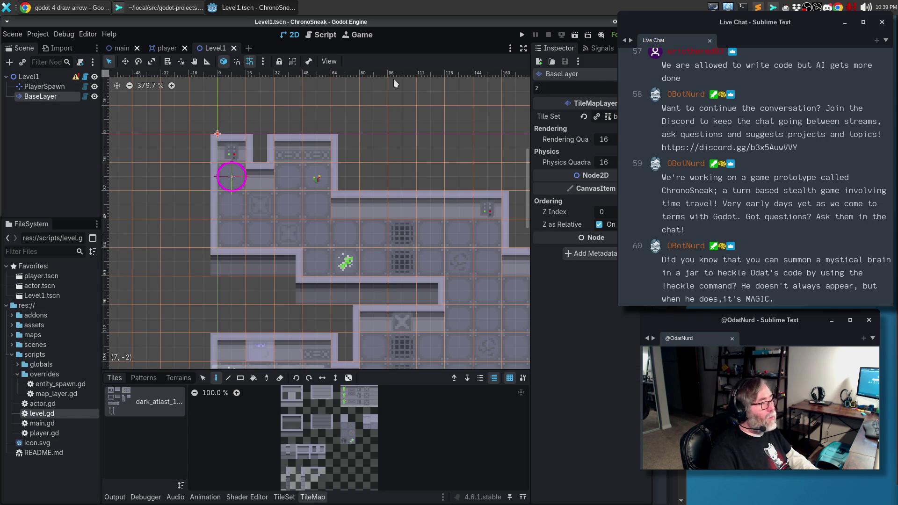
pyautogui.moveTo(76, 78)
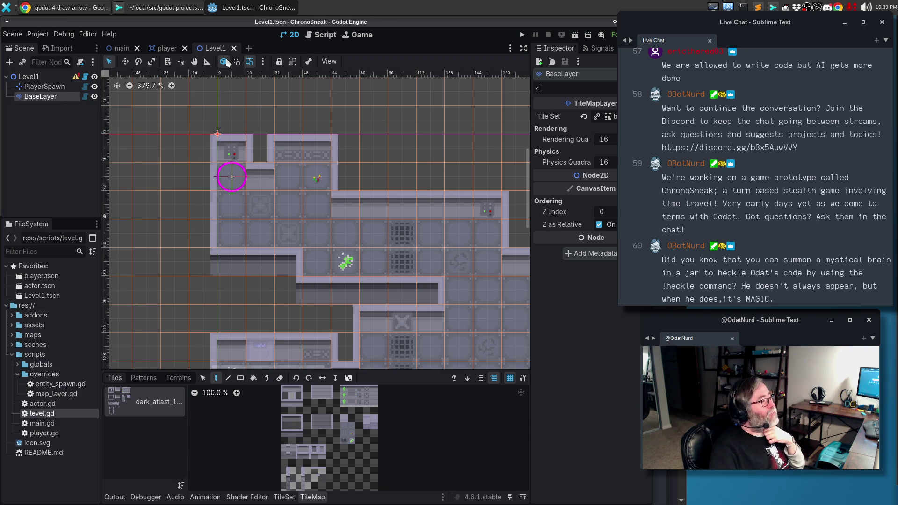
# Step: Return to level.gd at the configuration-warnings and _enter_tree code
pyautogui.click(319, 35)
pyautogui.click(280, 243)
pyautogui.scroll(-1, 280, 243)
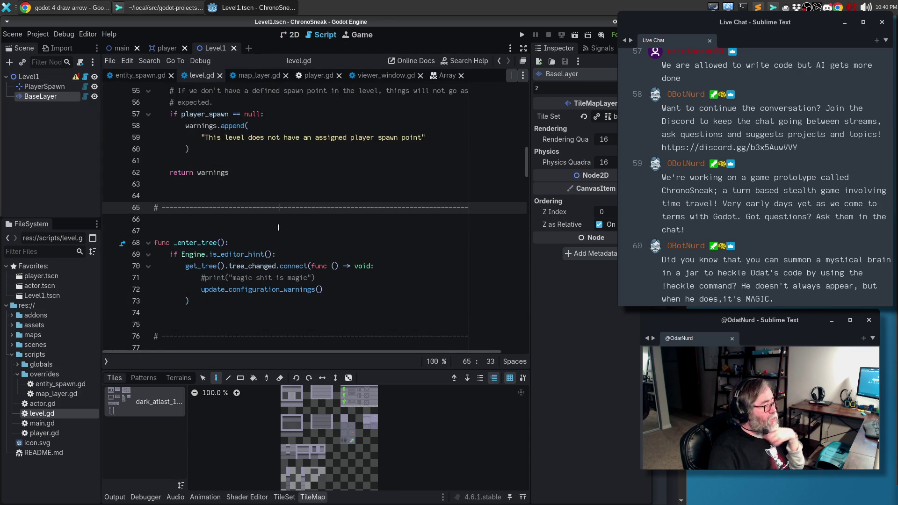
# Step: Add an add_node() -> void stub with a pass body below _enter_tree
pyautogui.scroll(-2, 278, 227)
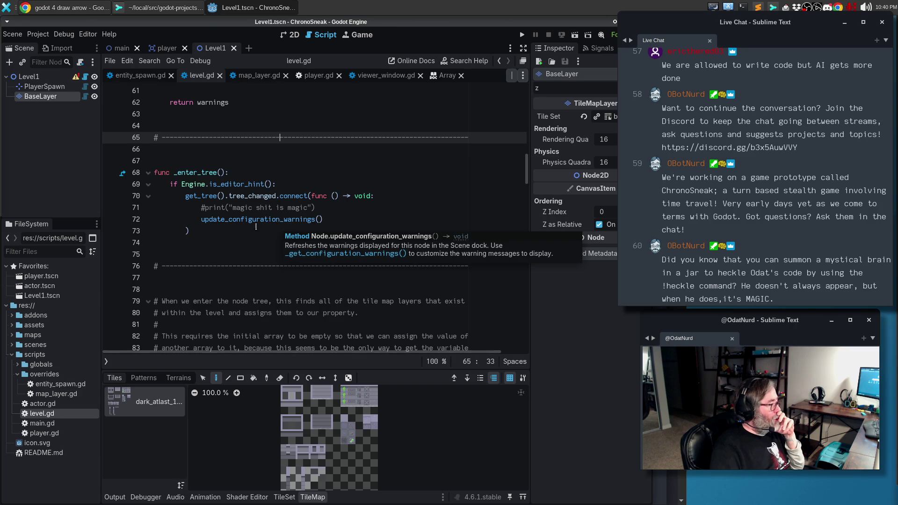
pyautogui.click(182, 240)
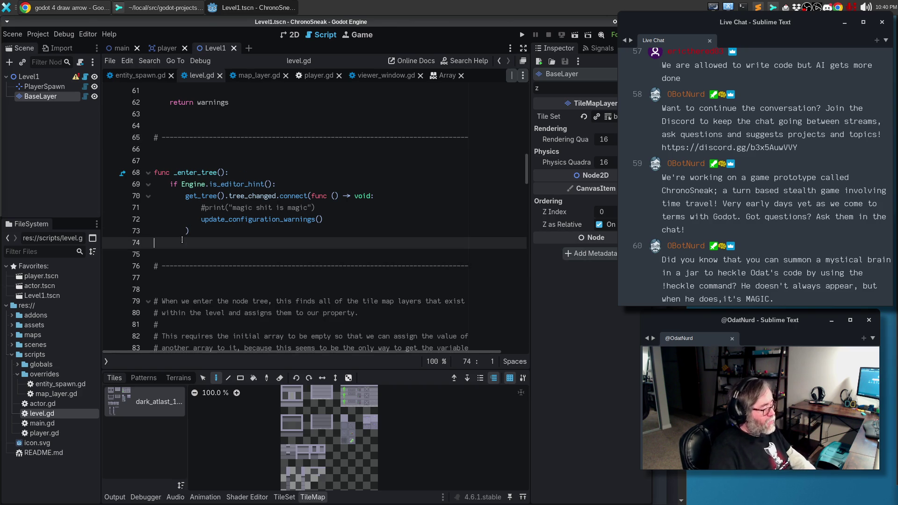
pyautogui.press('Return')
pyautogui.press('Return')
pyautogui.write('func ')
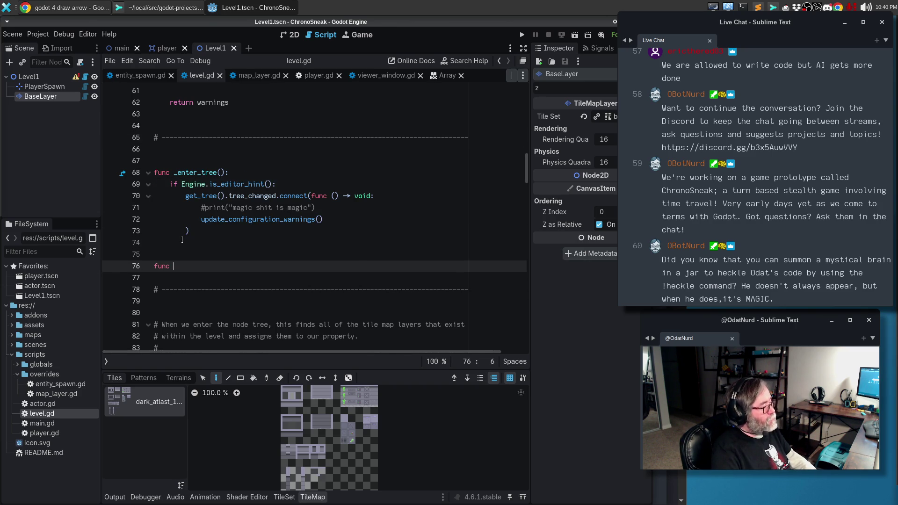
pyautogui.write('add_')
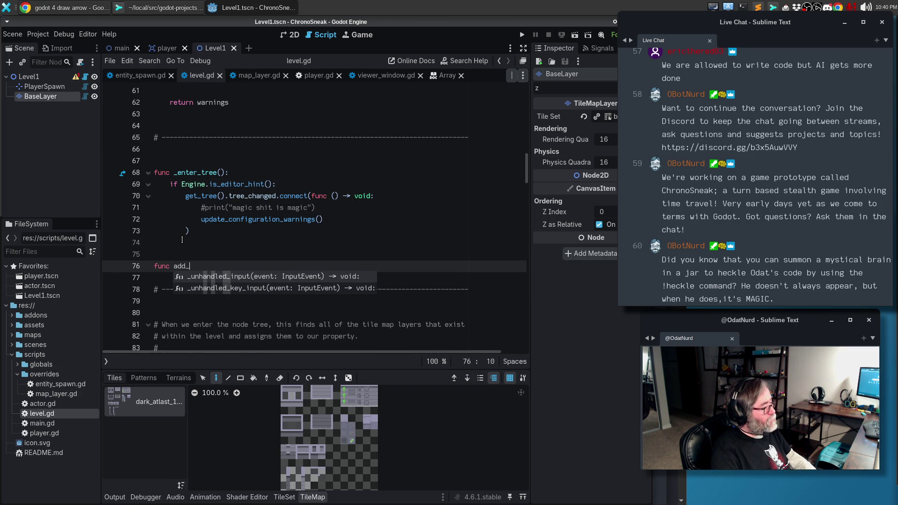
pyautogui.write('node()')
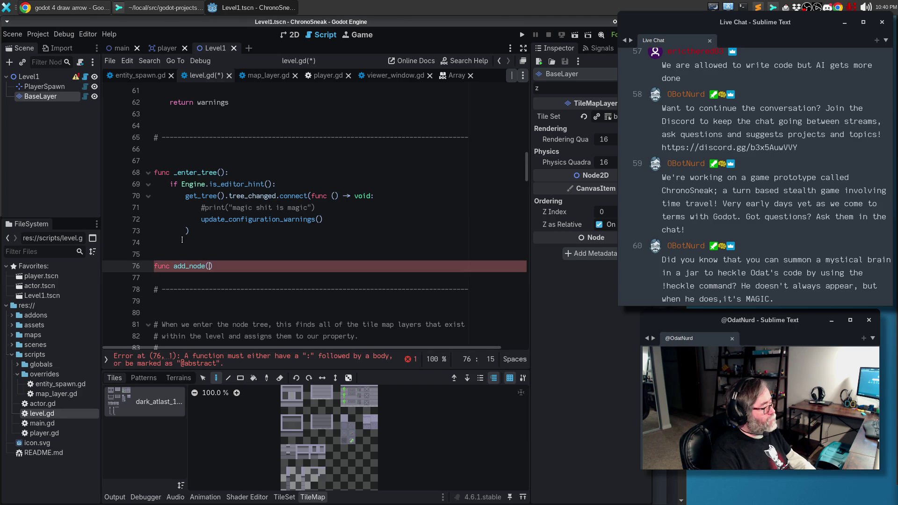
pyautogui.write(' -> void:')
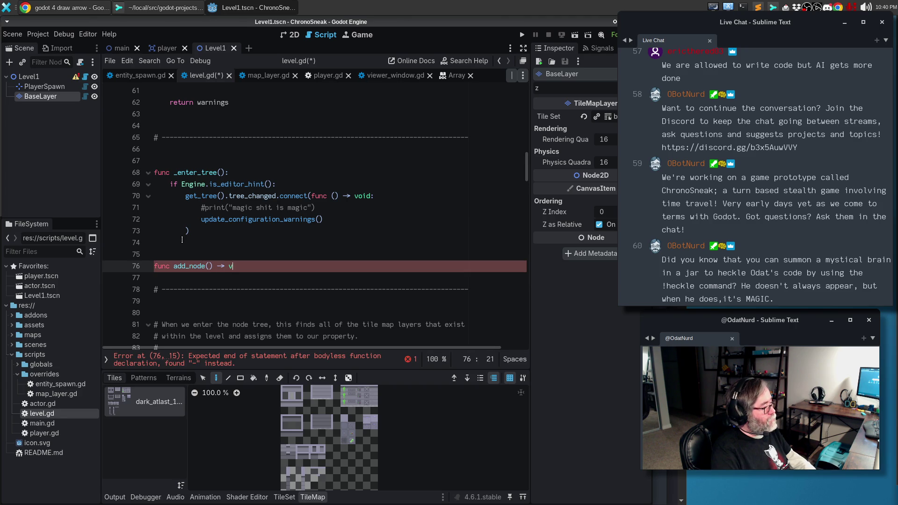
pyautogui.press('Return')
pyautogui.write('pass')
pyautogui.press('Return')
pyautogui.press('Return')
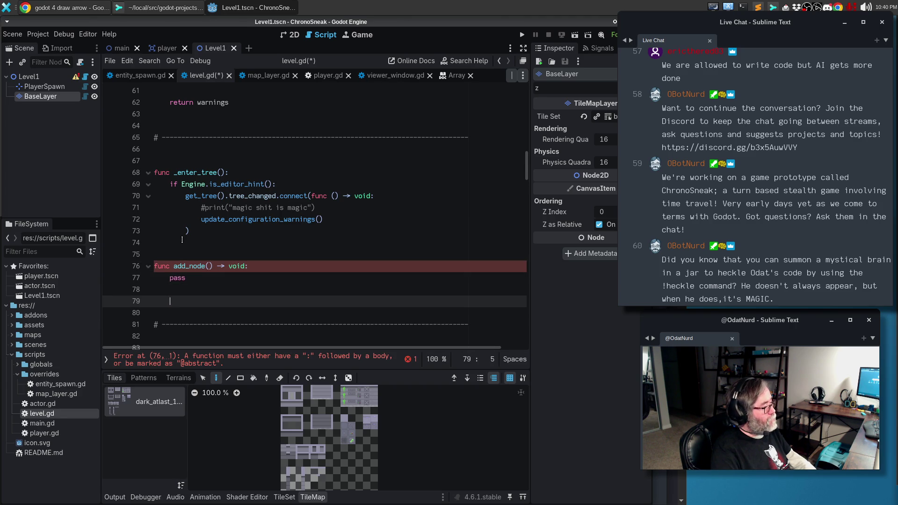
# Step: Add a remove_node() -> void stub with a pass body
pyautogui.write('func remove_node() -> void:')
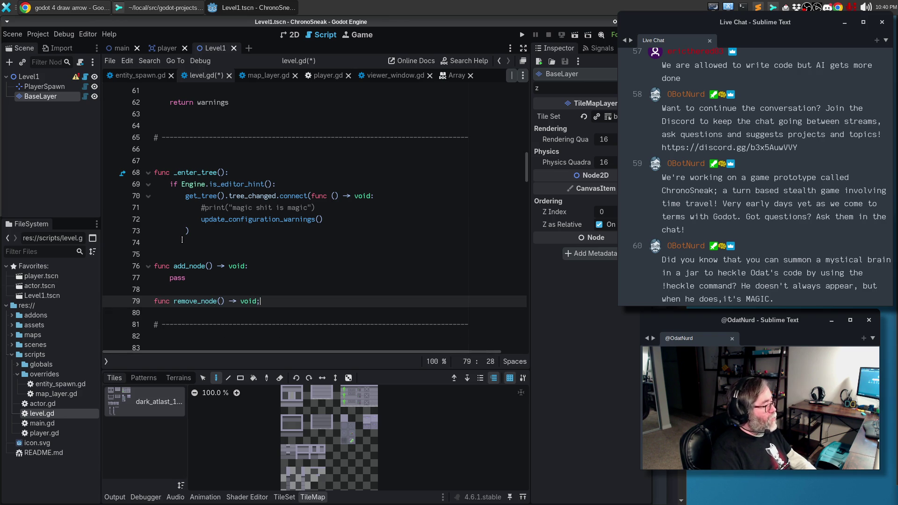
pyautogui.press('Return')
pyautogui.write('pass')
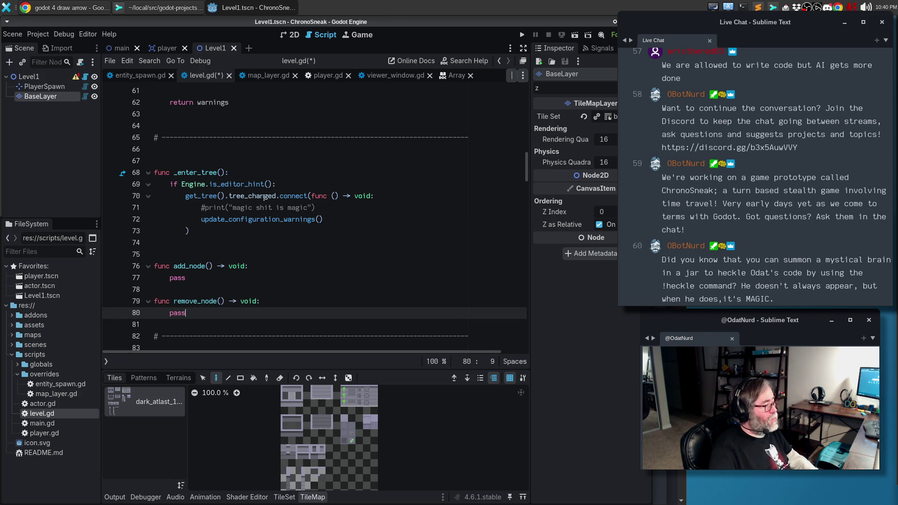
pyautogui.moveTo(265, 198)
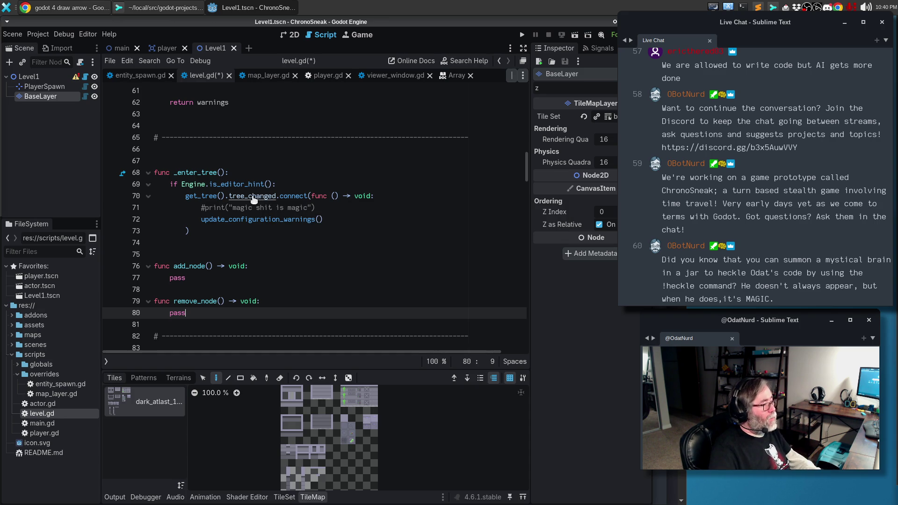
# Step: Open the SceneTree class reference from tree_changed and scroll to its Signals section
pyautogui.keyDown('ctrl'); pyautogui.click(254, 197); pyautogui.keyUp('ctrl')
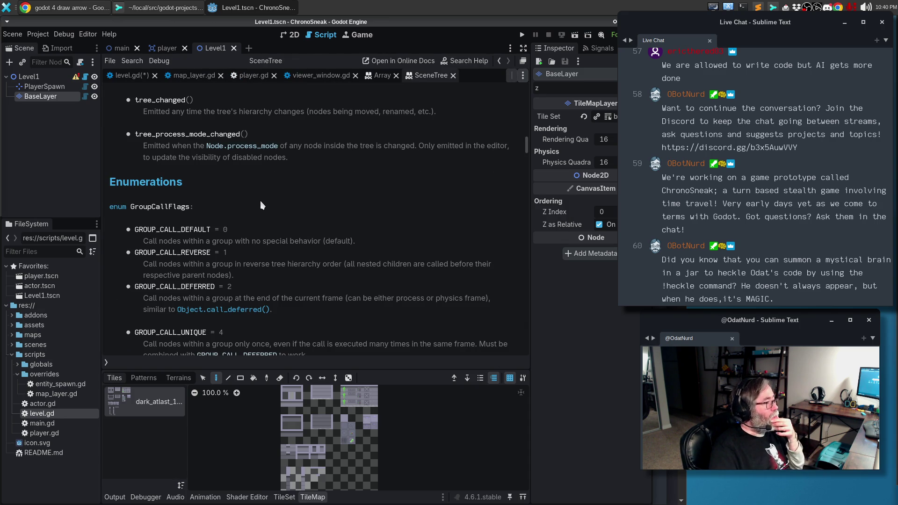
pyautogui.scroll(5, 326, 177)
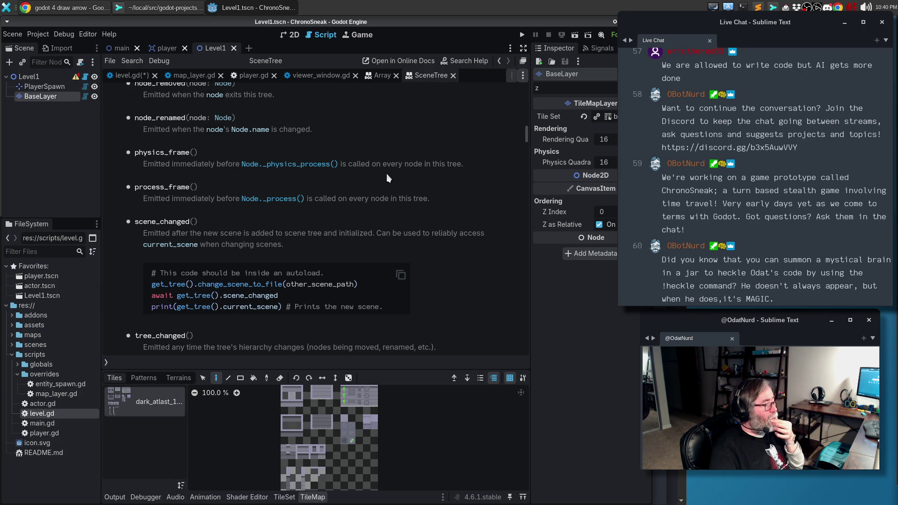
pyautogui.scroll(3, 387, 178)
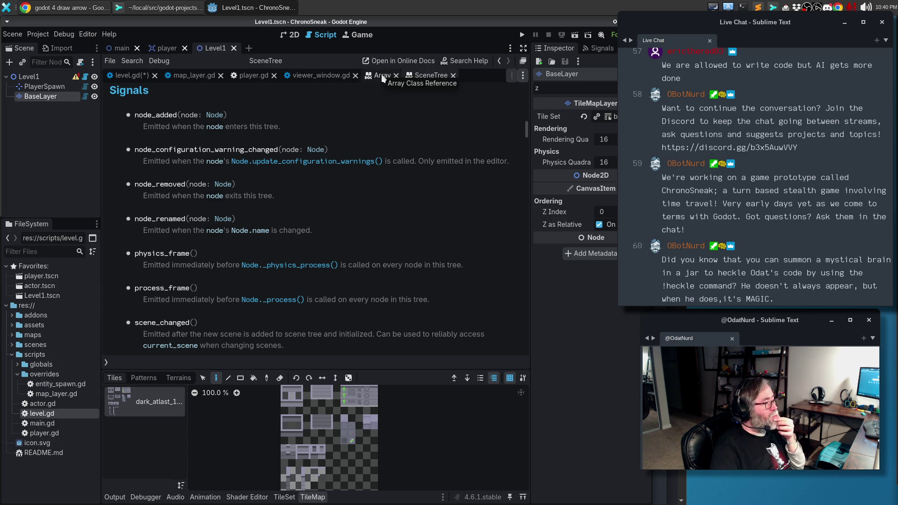
# Step: Return to level.gd and put the caret inside add_node's parentheses
pyautogui.click(132, 77)
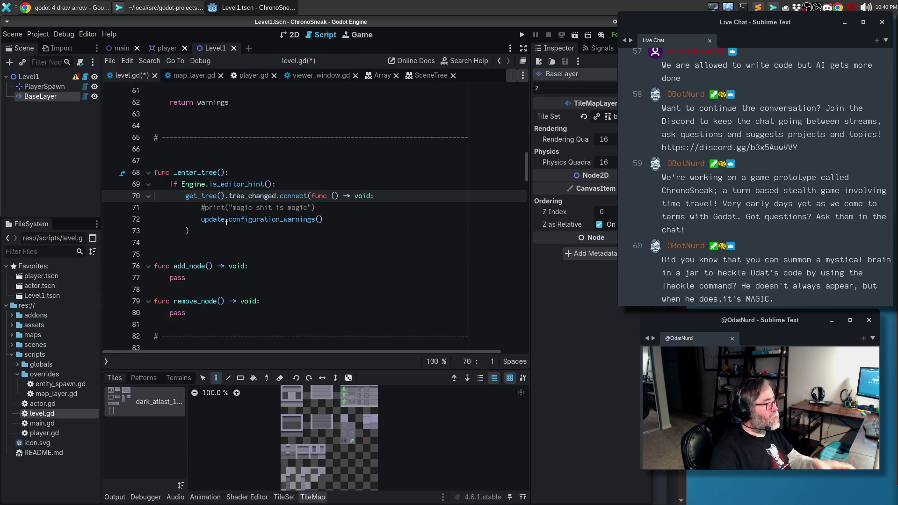
pyautogui.doubleClick(199, 266)
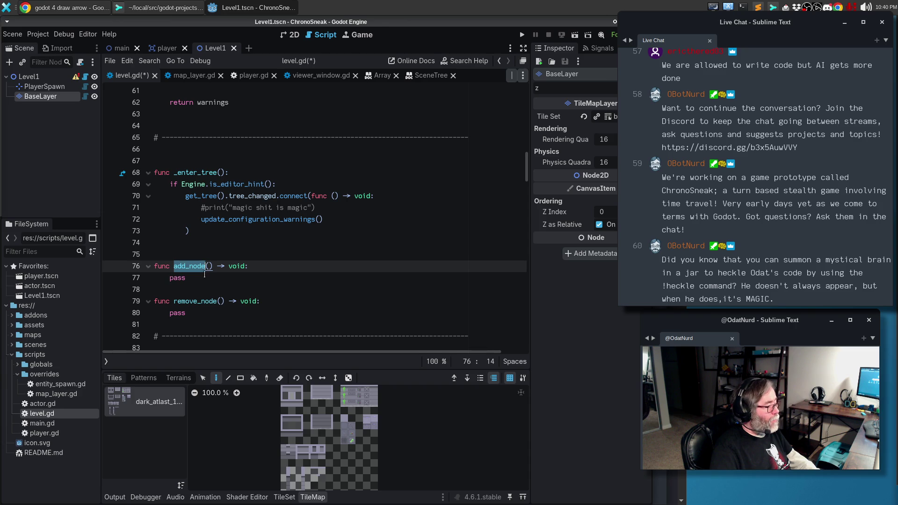
pyautogui.click(209, 266)
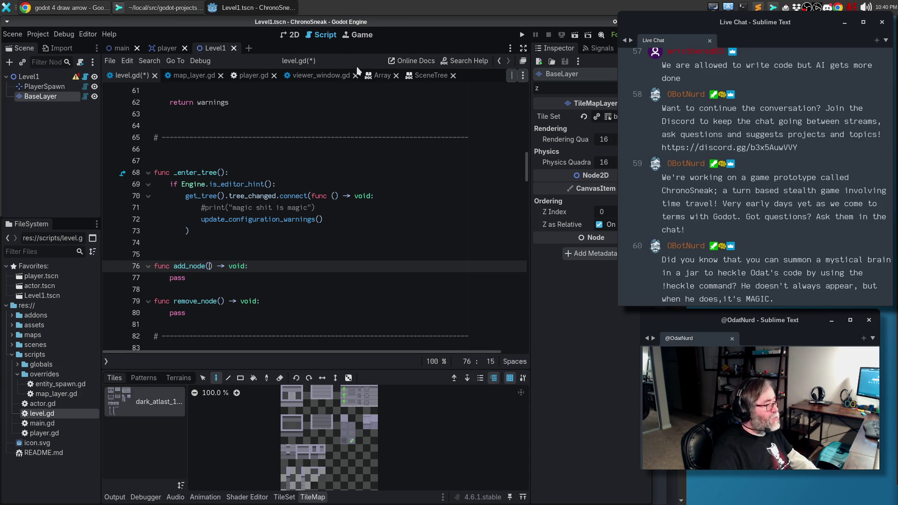
# Step: Give both add_node and remove_node a 'node: Node' parameter using two carets
pyautogui.click(423, 75)
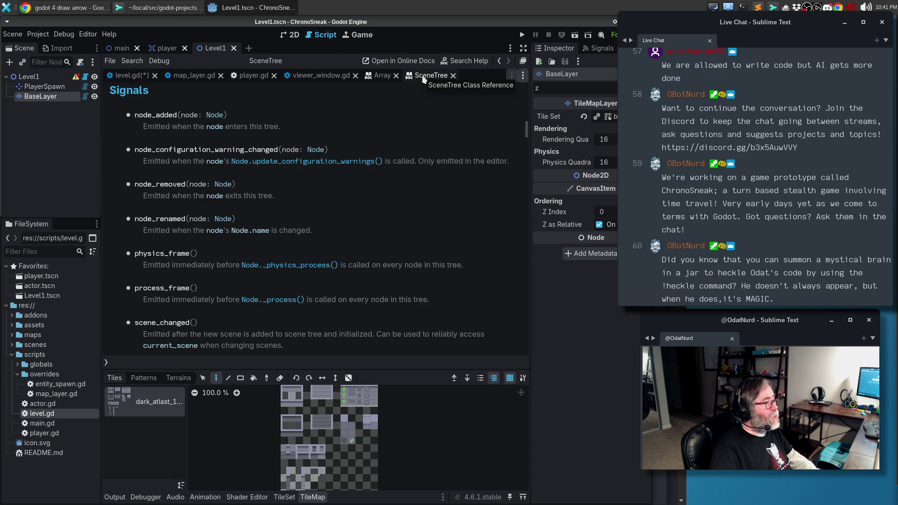
pyautogui.click(130, 76)
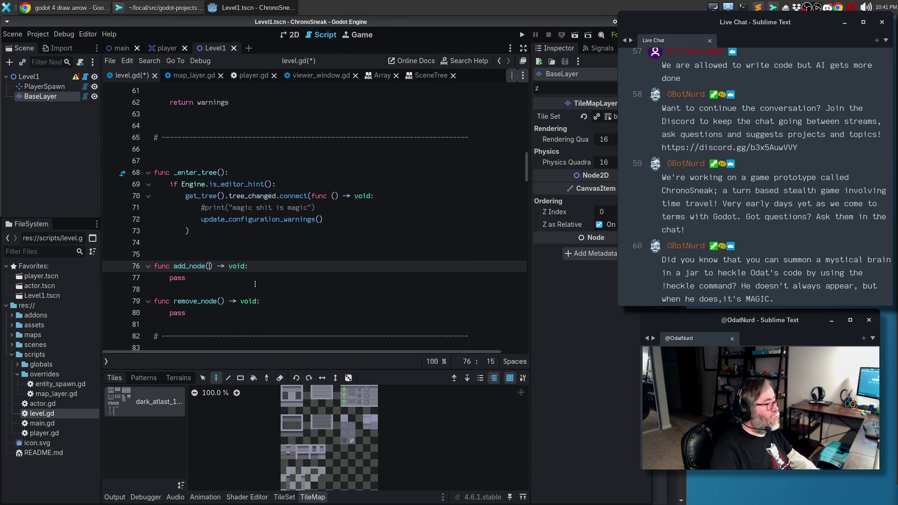
pyautogui.keyDown('alt'); pyautogui.click(222, 301); pyautogui.keyUp('alt')
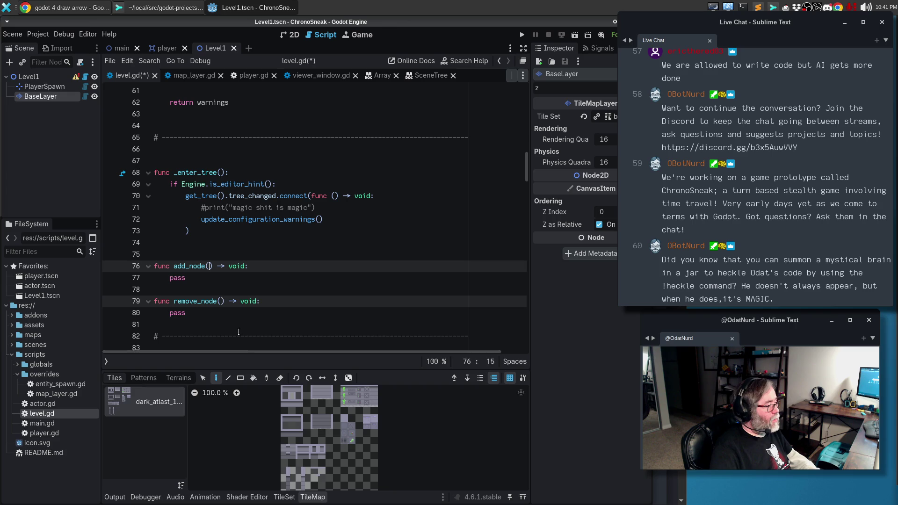
pyautogui.write('node: Node')
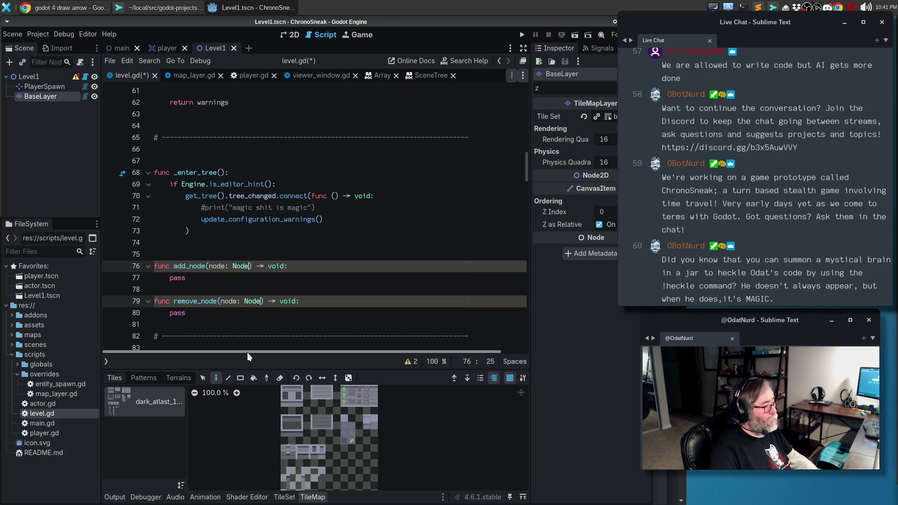
# Step: Add 'if not node is MapLayer: return' to both handlers
pyautogui.press('Return')
pyautogui.write('if not node is ')
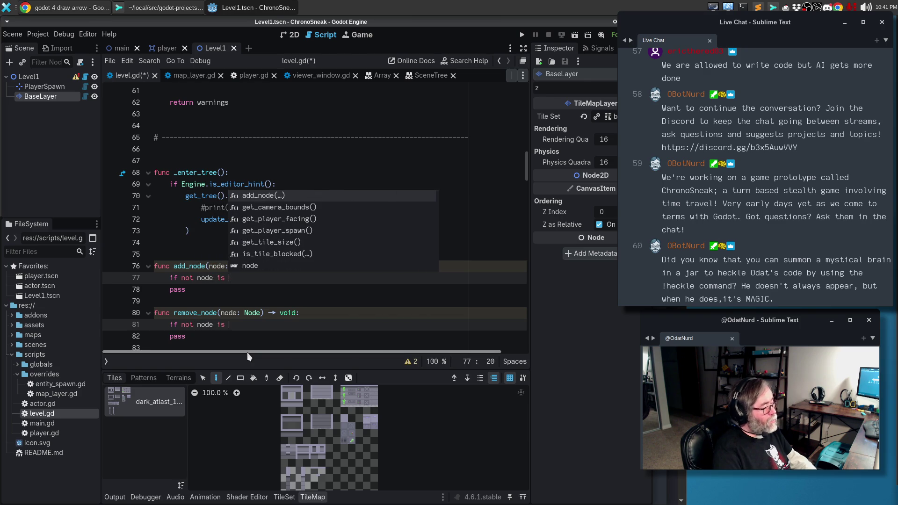
pyautogui.write('MapLa')
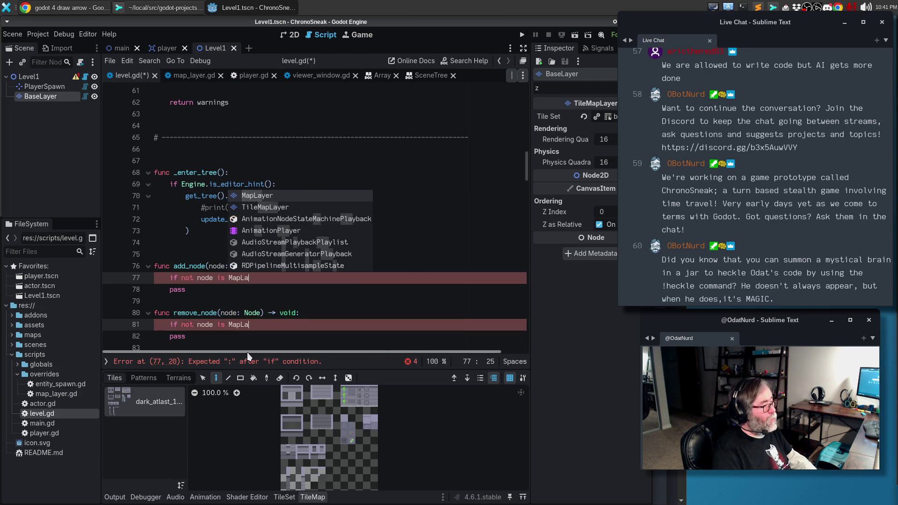
pyautogui.press('Return')
pyautogui.write(':')
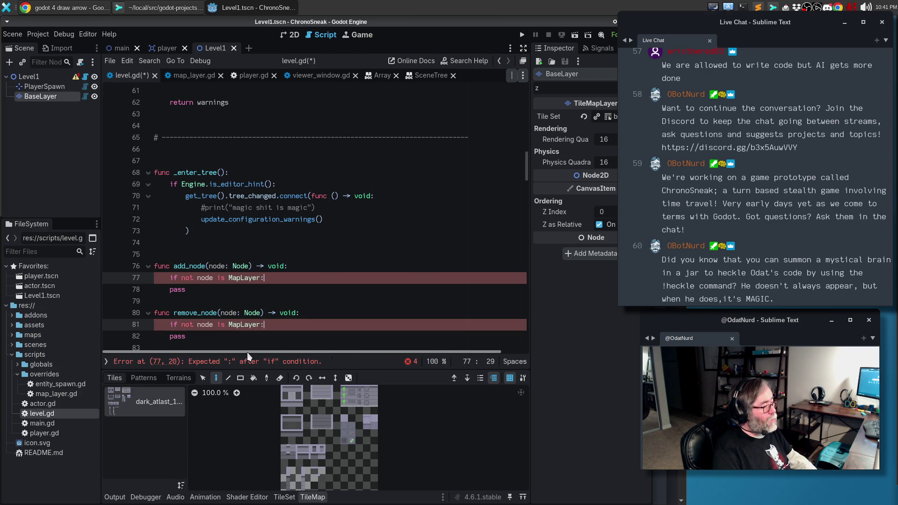
pyautogui.press('Return')
pyautogui.write('return')
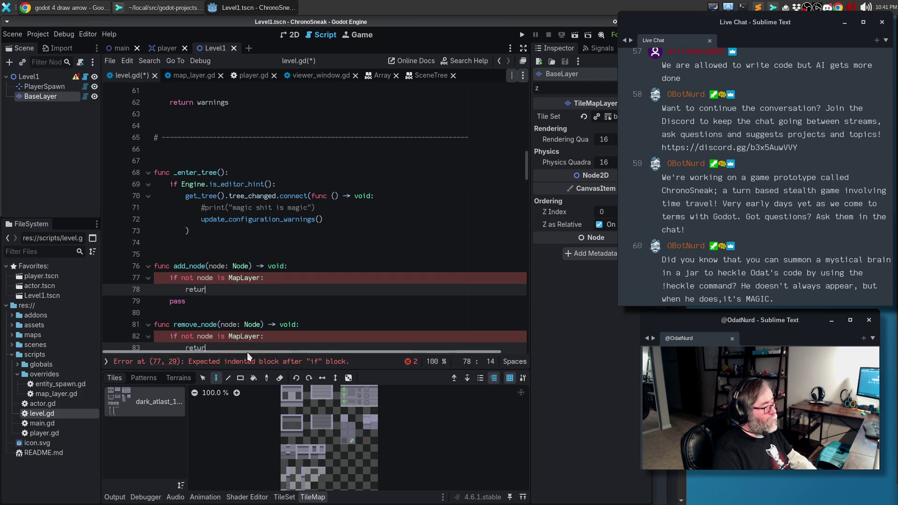
# Step: Add the comment '# We only care about nodes that are map layer nodes.' above both checks
pyautogui.press('Escape')
pyautogui.press('Up')
pyautogui.press('Home')
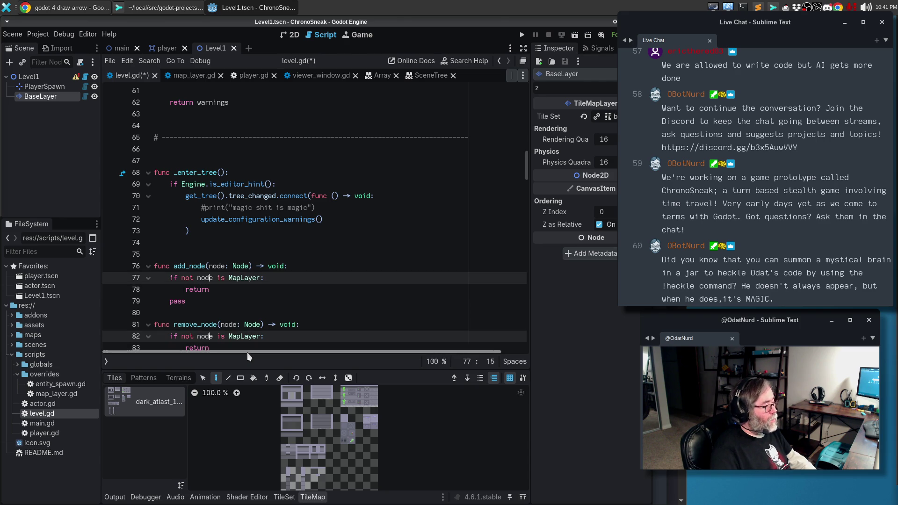
pyautogui.press('Return')
pyautogui.press('Up')
pyautogui.write('# ')
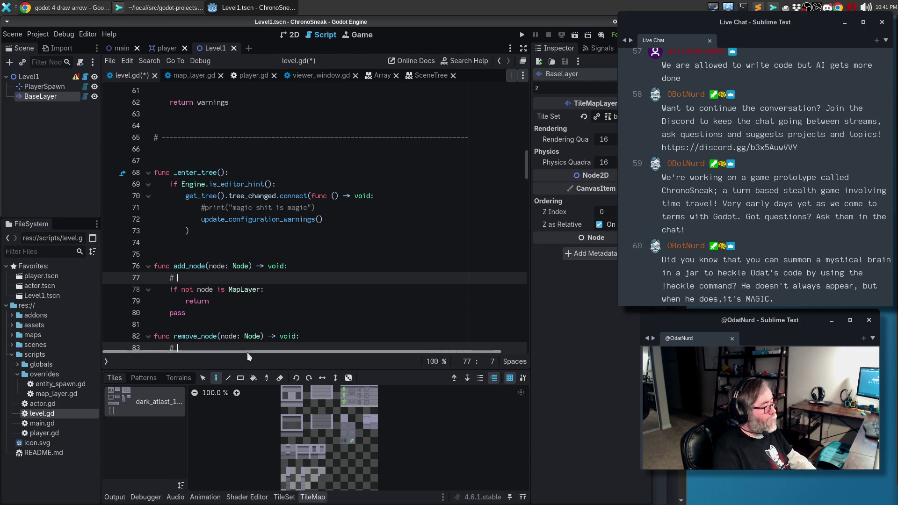
pyautogui.write('We only care a')
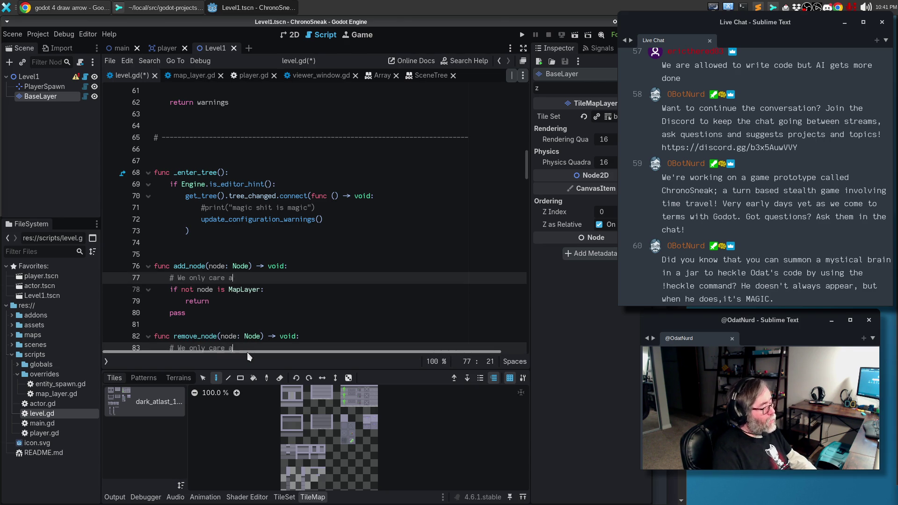
pyautogui.write('bout nodes that ar')
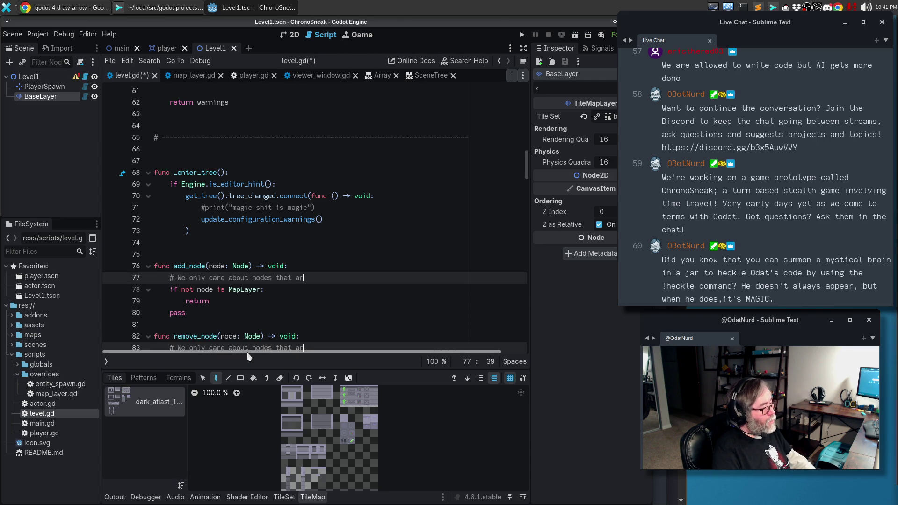
pyautogui.write('e map layer nodes.')
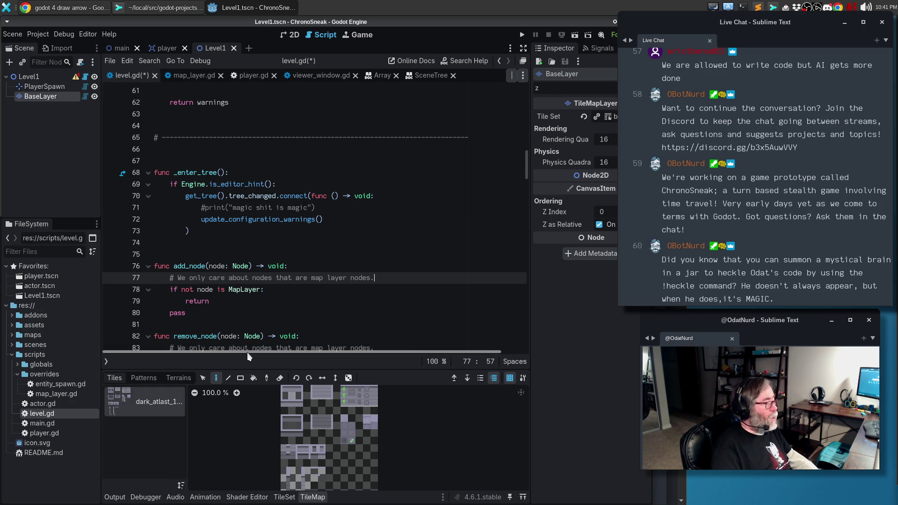
# Step: Delete the leftover pass lines from add_node and remove_node, then save level.gd
pyautogui.press('Down')
pyautogui.press('Down')
pyautogui.press('Down')
pyautogui.press('Delete')
pyautogui.press('BackSpace')
pyautogui.press('BackSpace')
pyautogui.press('BackSpace')
pyautogui.press('Return')
pyautogui.press('Down')
pyautogui.press('Down')
pyautogui.press('Down')
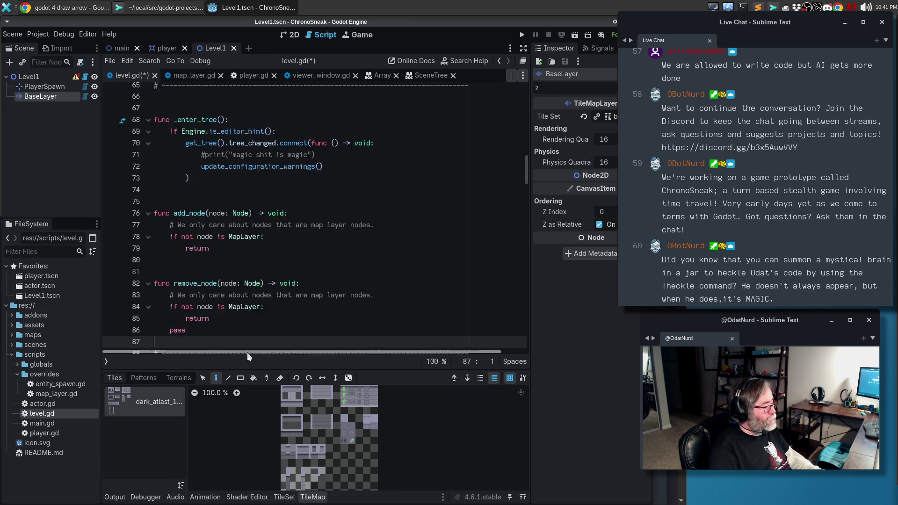
pyautogui.hotkey('ctrl', 'shift', 'k')
pyautogui.press('Return')
pyautogui.hotkey('ctrl', 's')
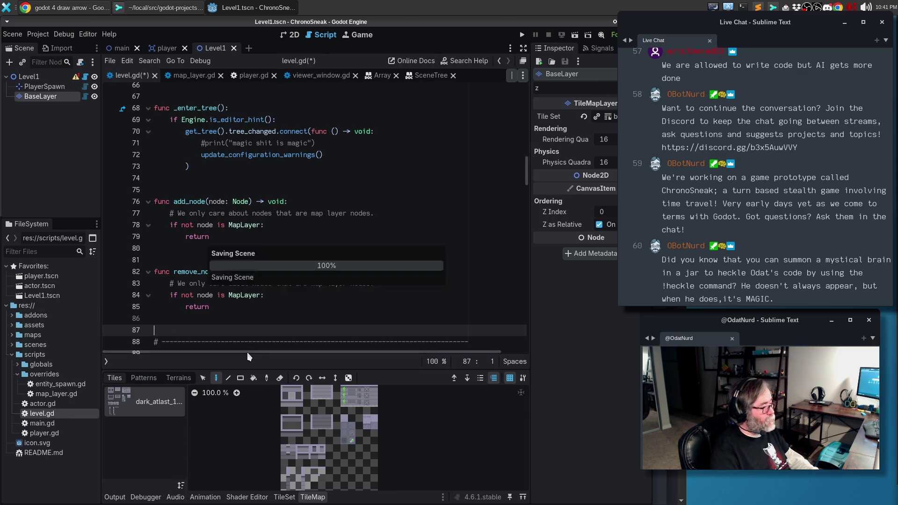
# Step: Add print("added a maplayer node") after the MapLayer check in add_node
pyautogui.press('Up')
pyautogui.press('Up')
pyautogui.press('Up')
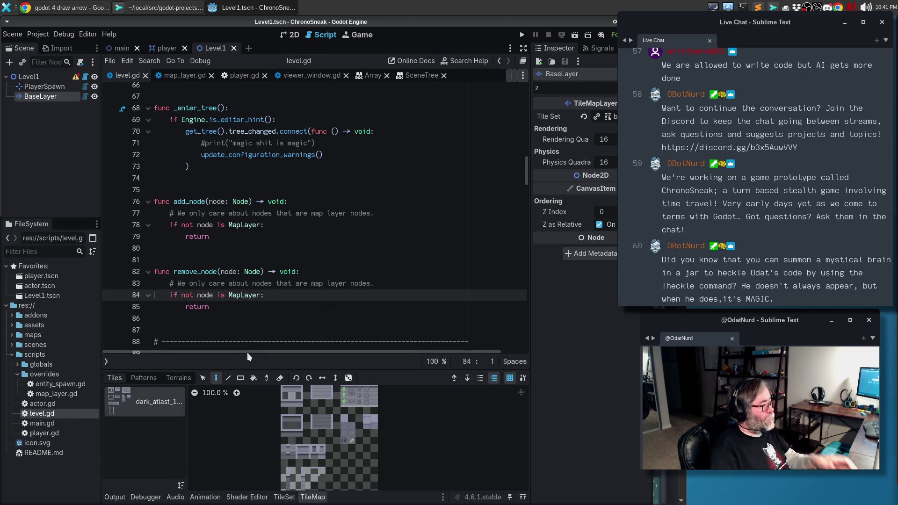
pyautogui.press('End')
pyautogui.press('Return')
pyautogui.press('Return')
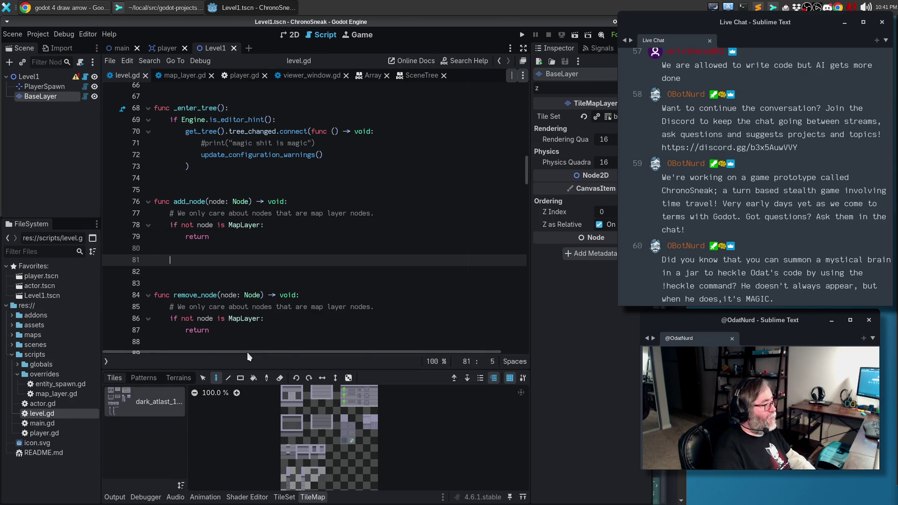
pyautogui.write('return')
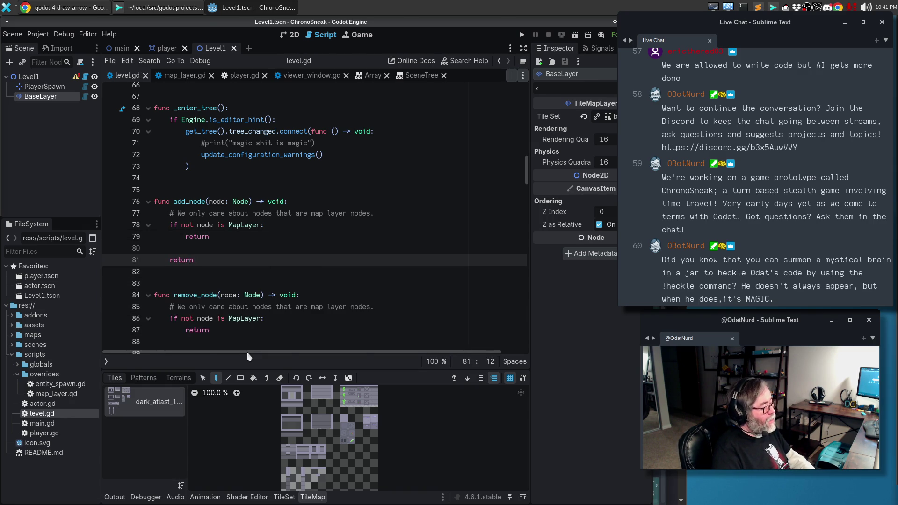
pyautogui.hotkey('ctrl', 'BackSpace')
pyautogui.write('rint')
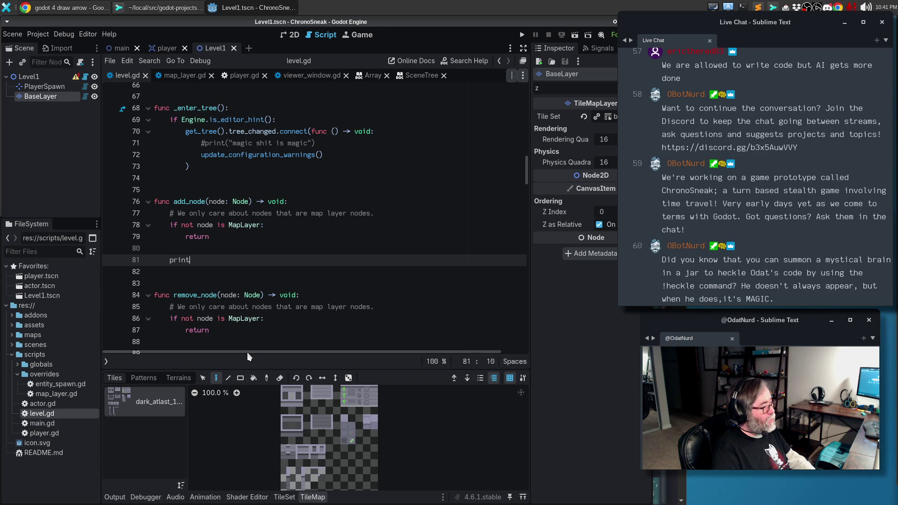
pyautogui.write('("added a')
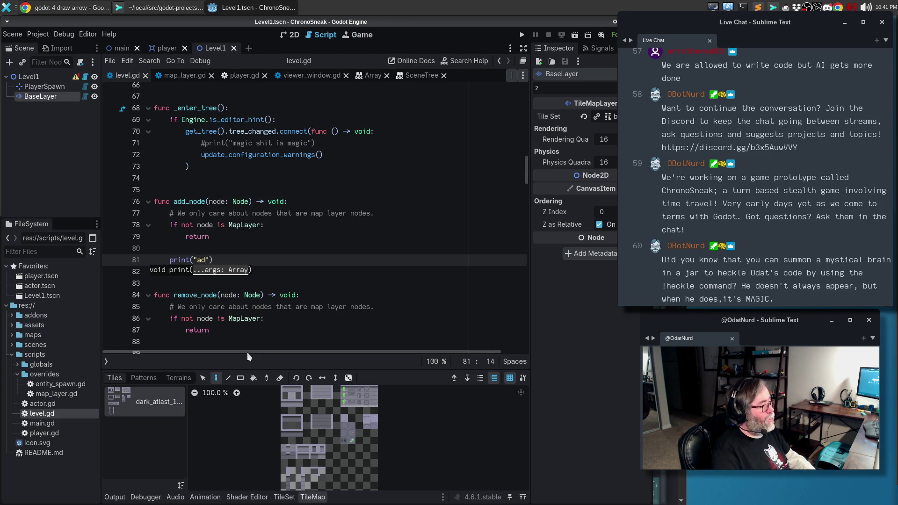
pyautogui.write(' maplayer node')
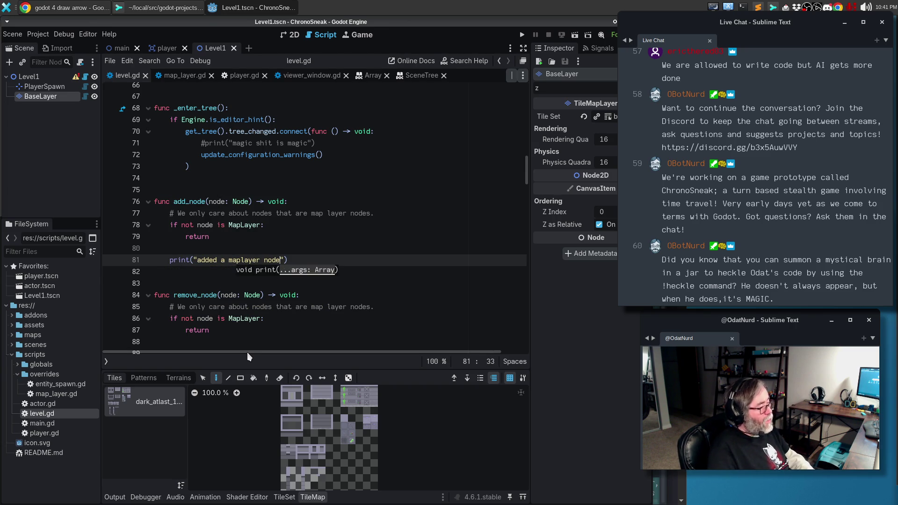
# Step: Paste the print into remove_node as "removed a maplayer node" and save
pyautogui.press('Down')
pyautogui.press('Down')
pyautogui.press('Down')
pyautogui.hotkey('ctrl', 'v')
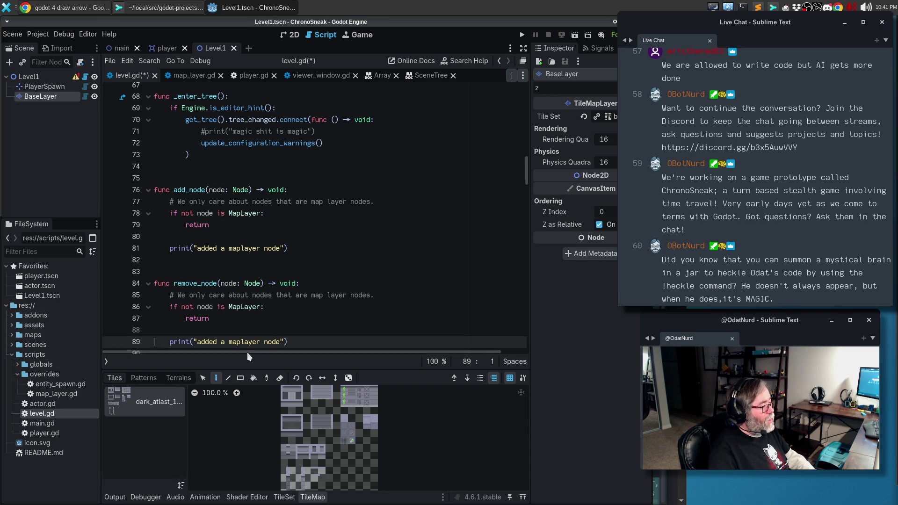
pyautogui.hotkey('ctrl', 'Right')
pyautogui.hotkey('ctrl', 'Right')
pyautogui.hotkey('ctrl', 'shift', 'Right')
pyautogui.write('remov')
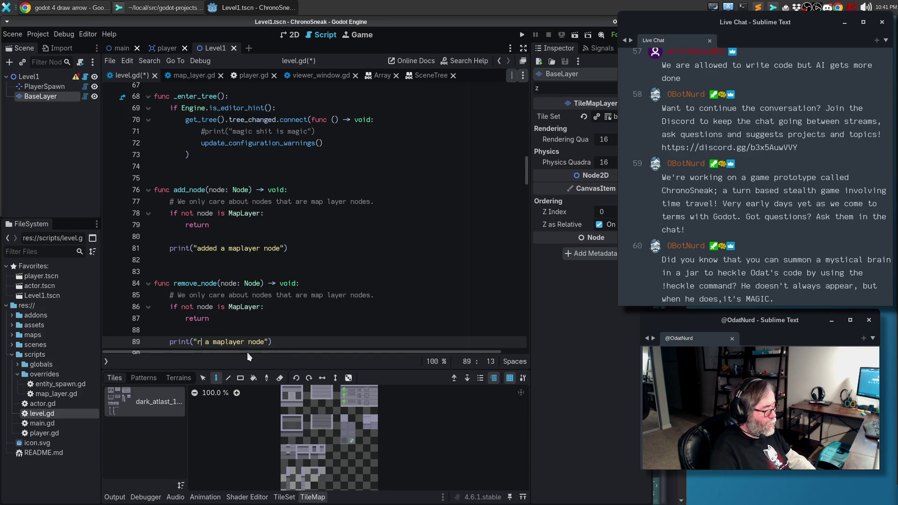
pyautogui.write('ed')
pyautogui.hotkey('ctrl', 's')
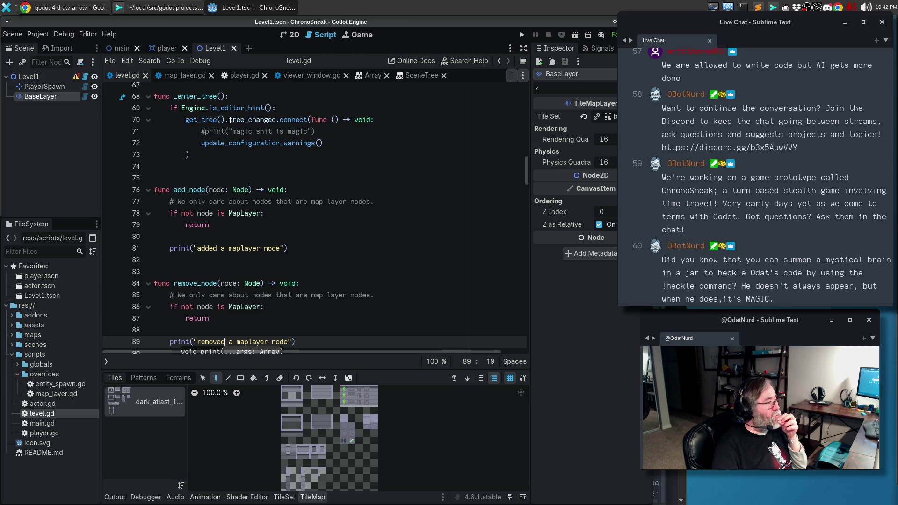
pyautogui.click(303, 109)
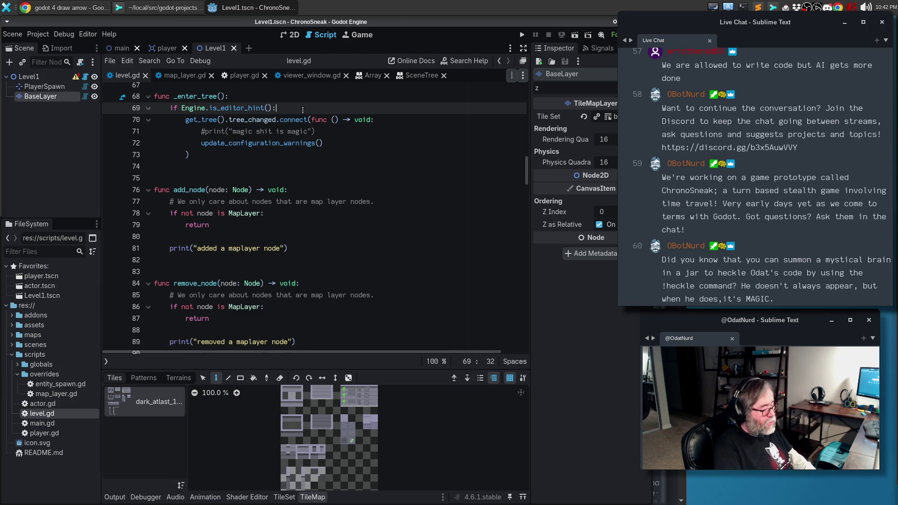
# Step: Add get_tree().node_added.connect(add_node) inside the editor-hint block of _enter_tree
pyautogui.press('Return')
pyautogui.write('get_tre')
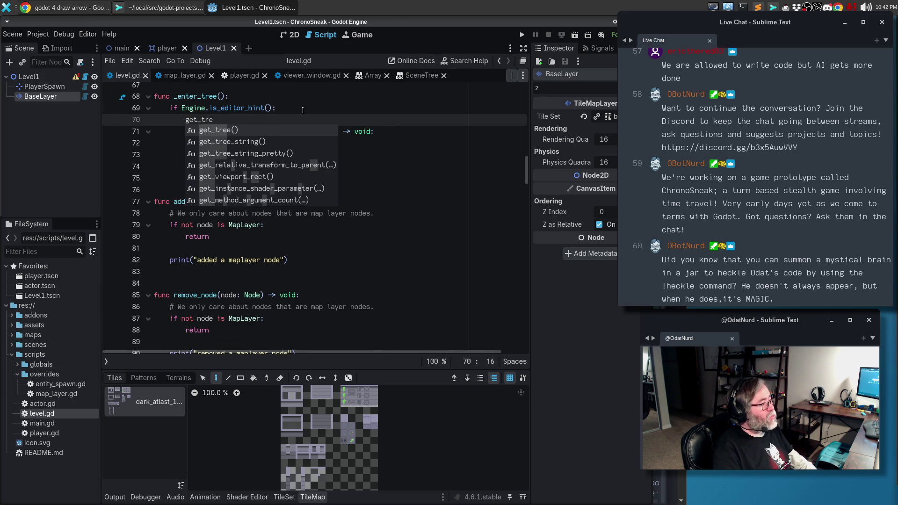
pyautogui.write('e')
pyautogui.press('Return')
pyautogui.write('.')
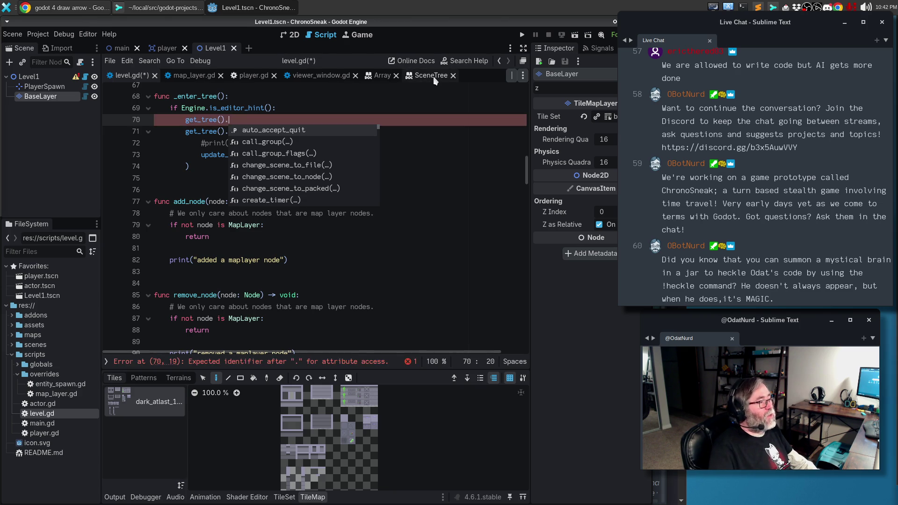
pyautogui.click(433, 78)
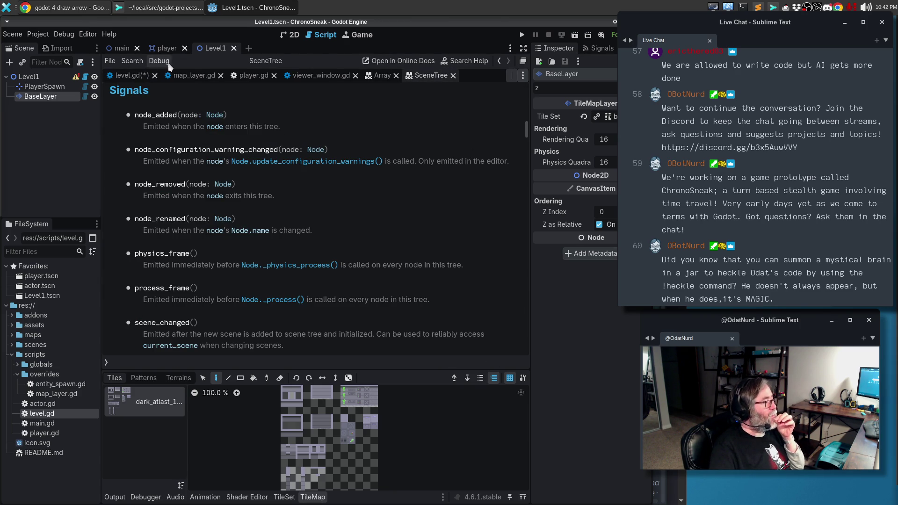
pyautogui.click(168, 48)
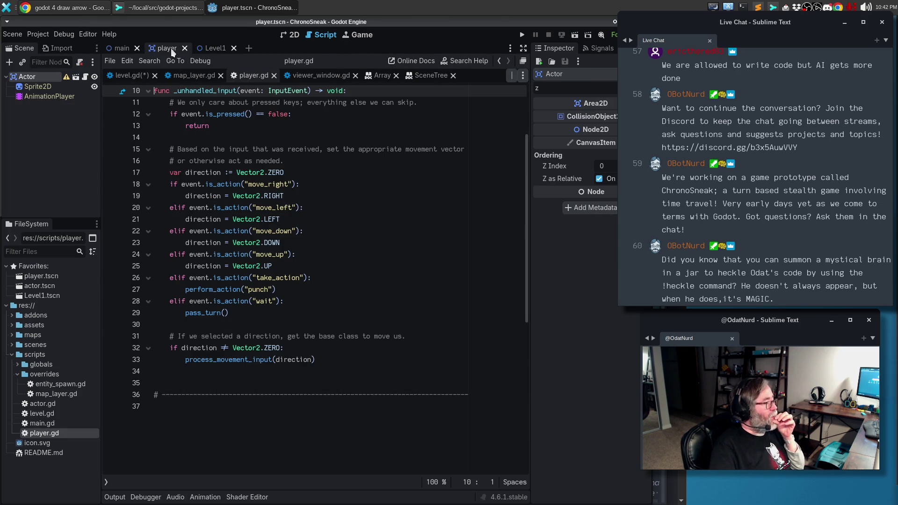
pyautogui.click(129, 76)
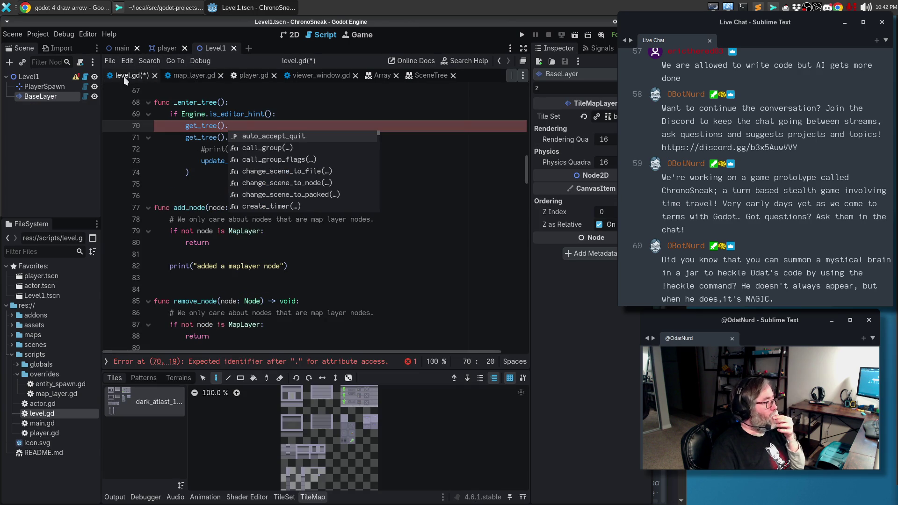
pyautogui.click(262, 124)
pyautogui.write('node_added.connect')
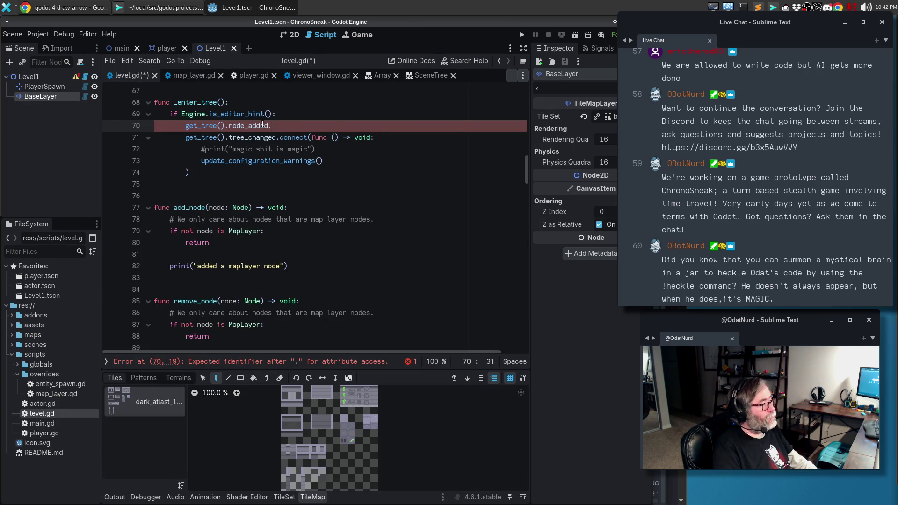
pyautogui.write('(add_node')
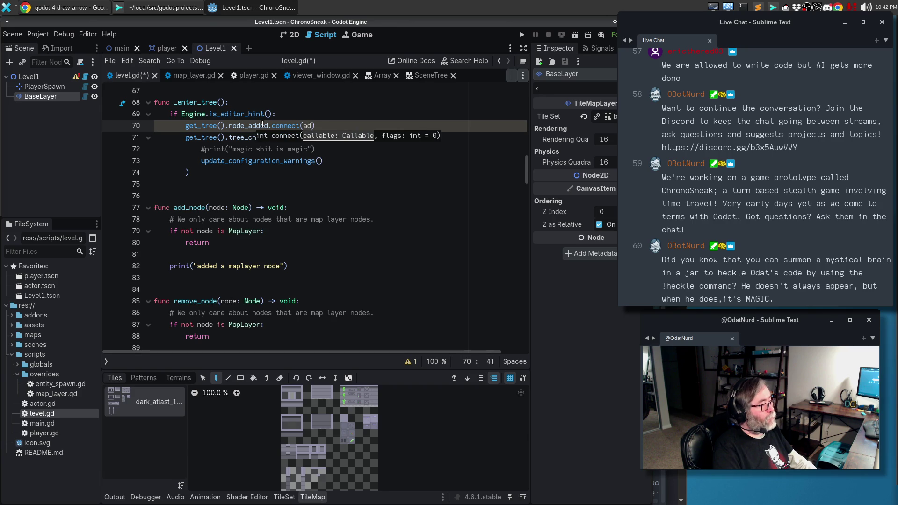
pyautogui.write(')')
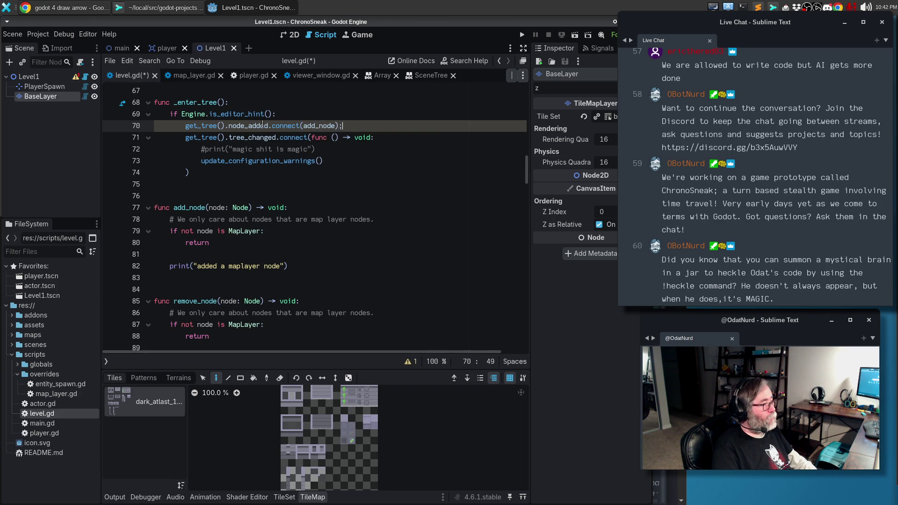
# Step: Duplicate that line as node_removed.connect(remove_node)
pyautogui.hotkey('ctrl', 'shift', 'd')
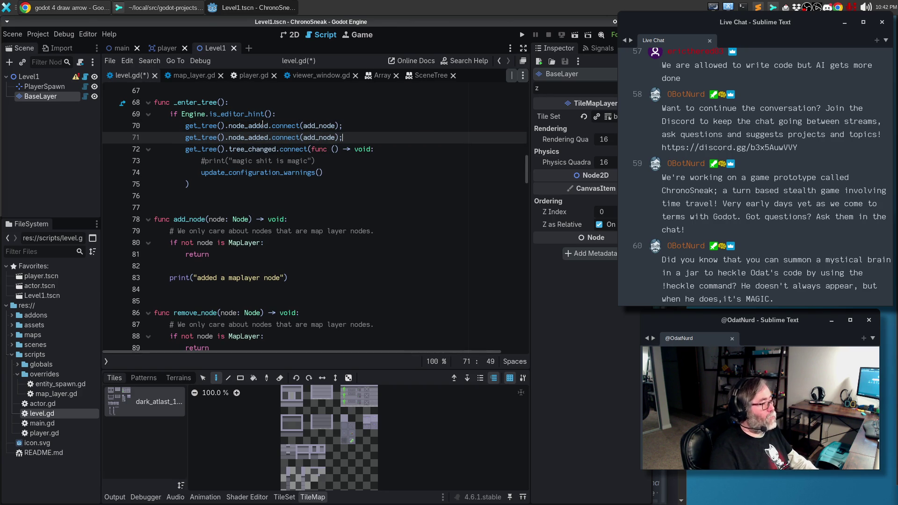
pyautogui.press('BackSpace')
pyautogui.press('BackSpace')
pyautogui.press('BackSpace')
pyautogui.write('remove')
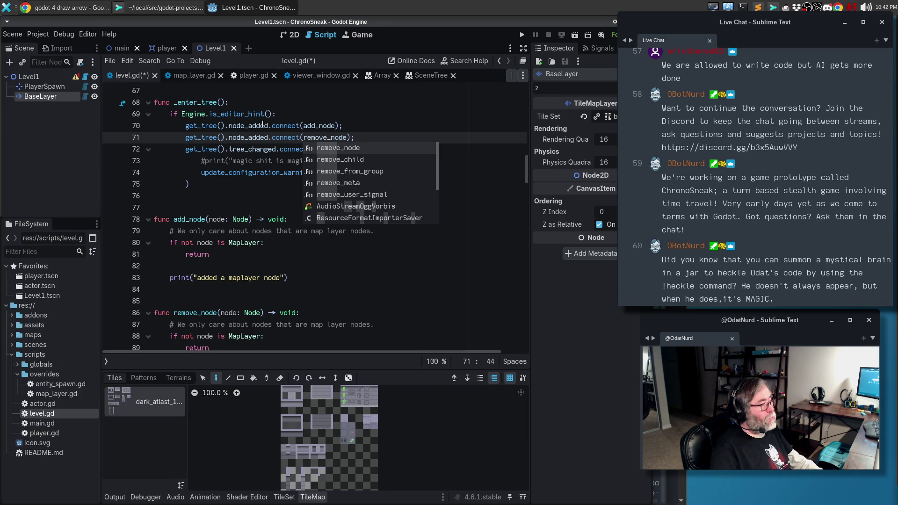
pyautogui.press('Left')
pyautogui.press('Left')
pyautogui.press('Left')
pyautogui.press('Left')
pyautogui.press('BackSpace')
pyautogui.press('BackSpace')
pyautogui.press('BackSpace')
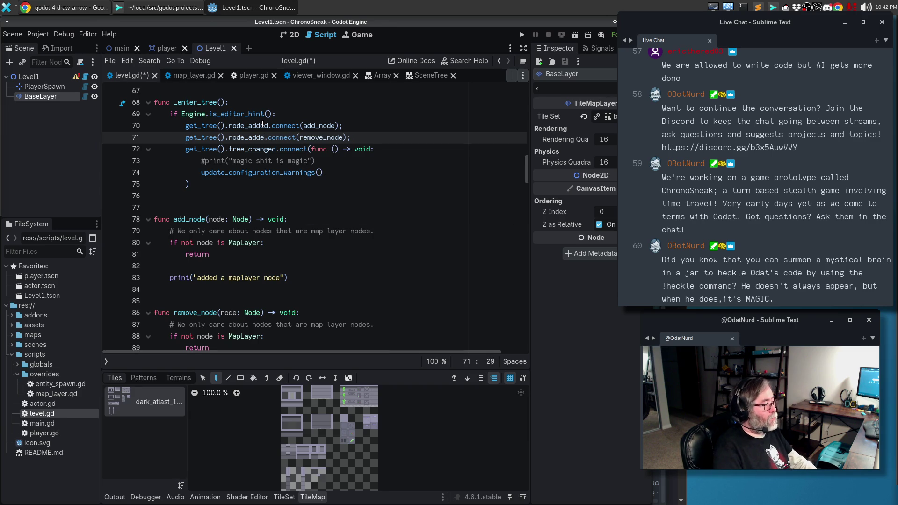
pyautogui.write('removed')
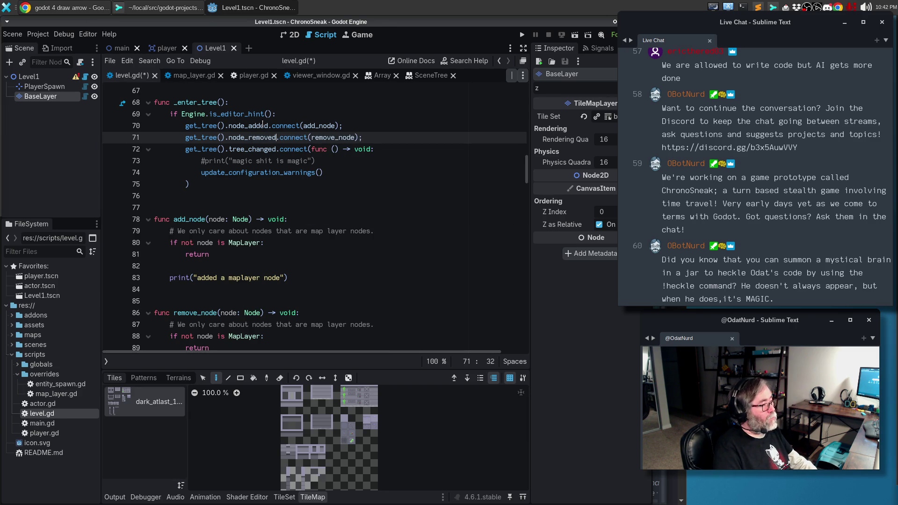
# Step: Delete the tree_changed connect block
pyautogui.press('Down')
pyautogui.press('Home')
pyautogui.hotkey('shift', 'Down')
pyautogui.hotkey('shift', 'Down')
pyautogui.hotkey('shift', 'Down')
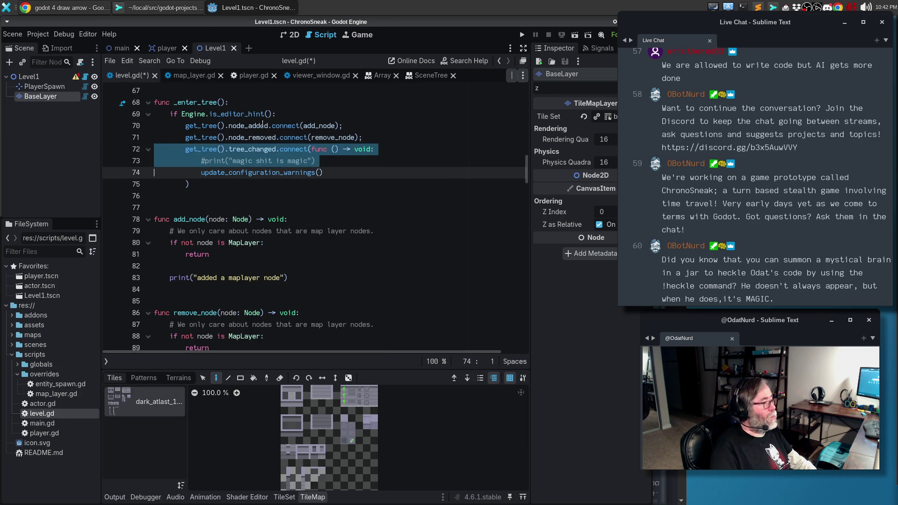
pyautogui.press('Delete')
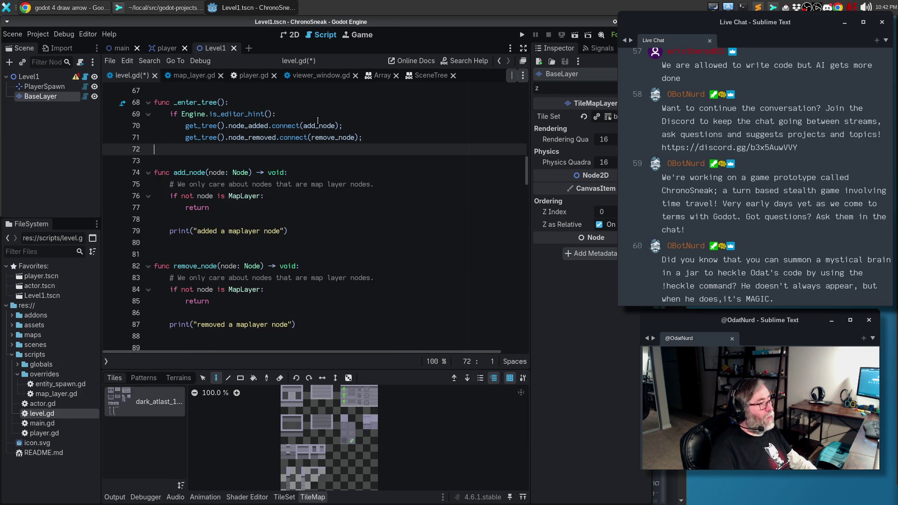
# Step: Rename add_node to _on_node_added and remove_node to _on_node_removed everywhere, then save
pyautogui.click(336, 125)
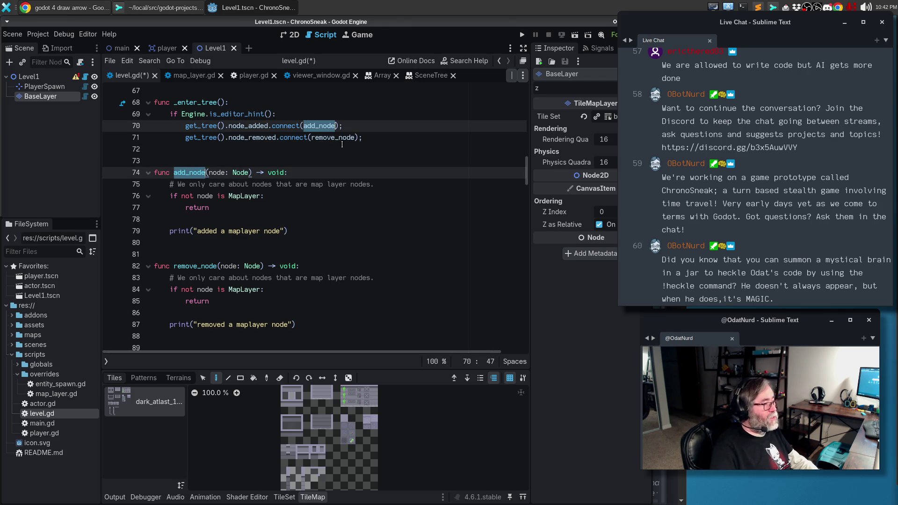
pyautogui.write('_on_node_add')
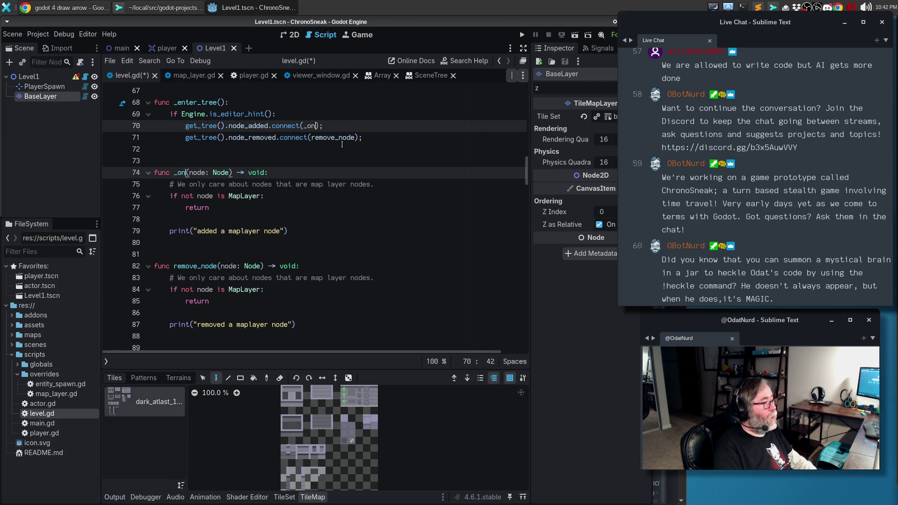
pyautogui.write('ed')
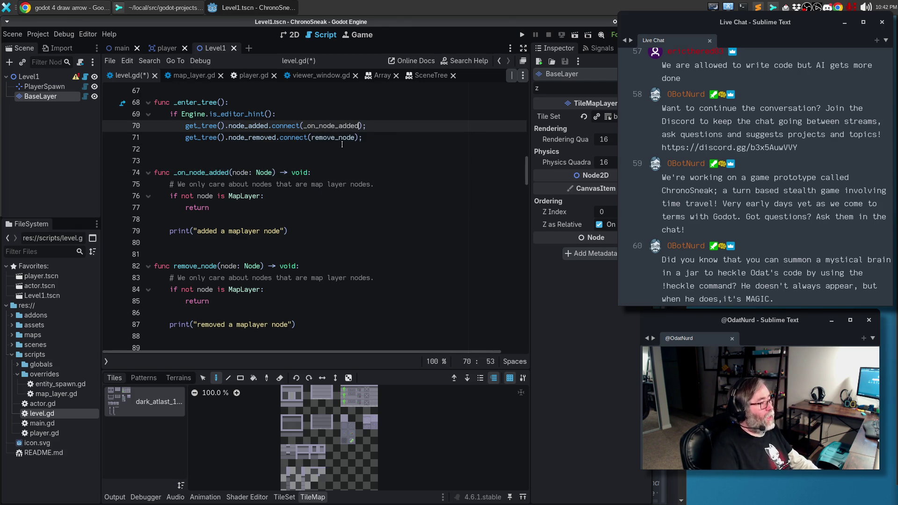
pyautogui.click(333, 137)
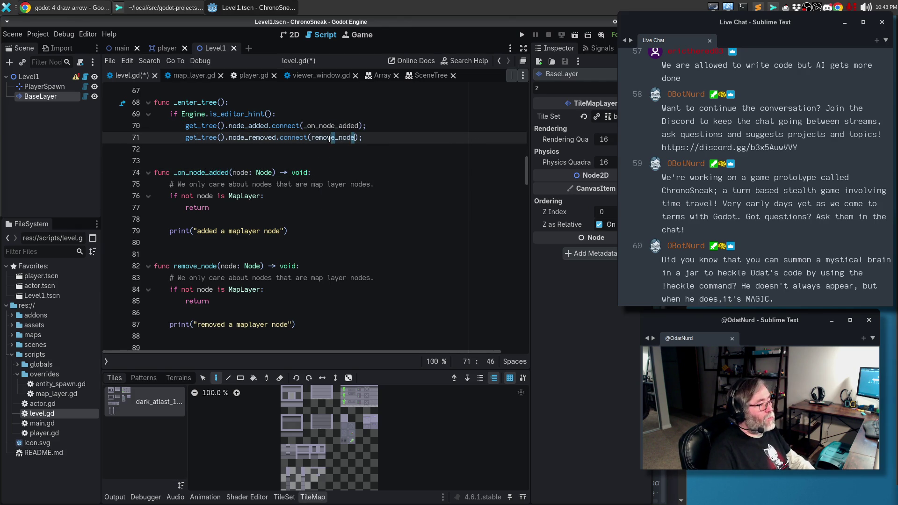
pyautogui.doubleClick(332, 137)
pyautogui.write('_on_node_removed')
pyautogui.hotkey('ctrl', 's')
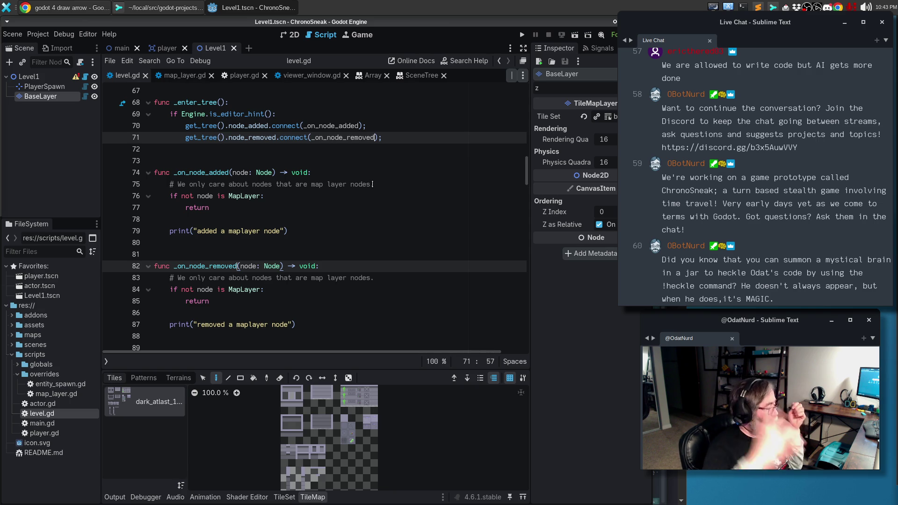
# Step: Clear the output log and place the caret on blank line 78 in _on_node_added
pyautogui.click(115, 497)
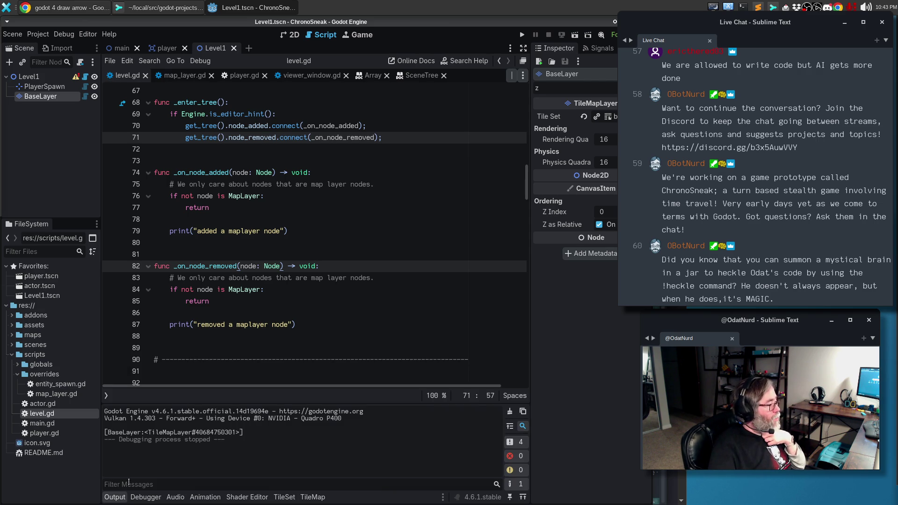
pyautogui.click(509, 412)
pyautogui.click(13, 34)
pyautogui.moveTo(37, 35)
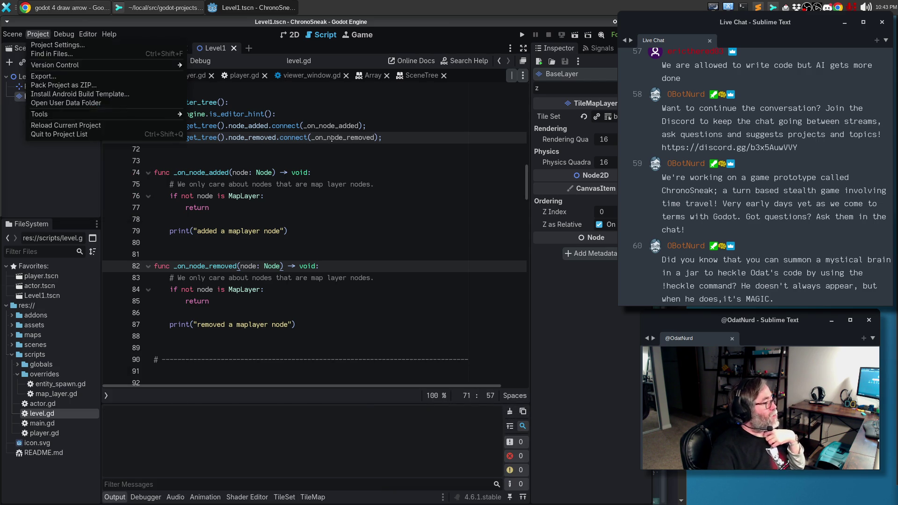
pyautogui.click(329, 145)
pyautogui.click(316, 229)
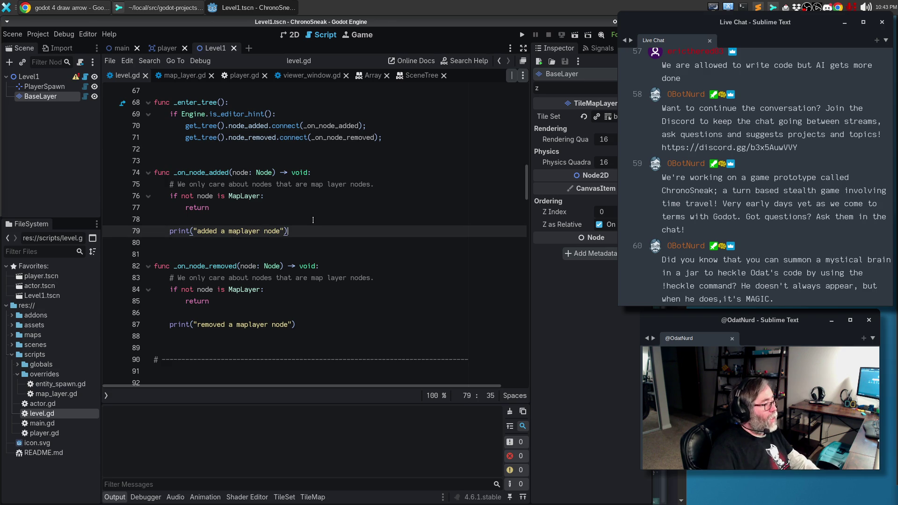
pyautogui.click(313, 219)
pyautogui.scroll(4, 313, 219)
pyautogui.scroll(8, 312, 219)
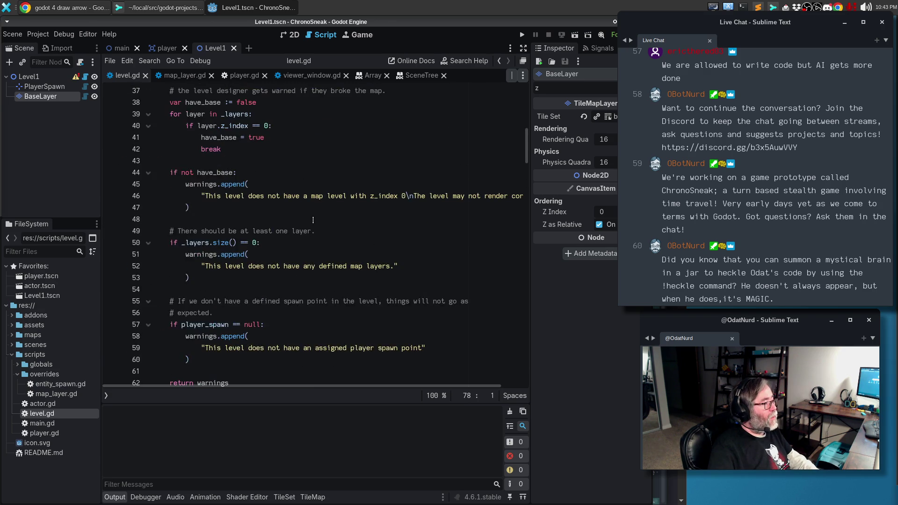
pyautogui.scroll(-11, 313, 220)
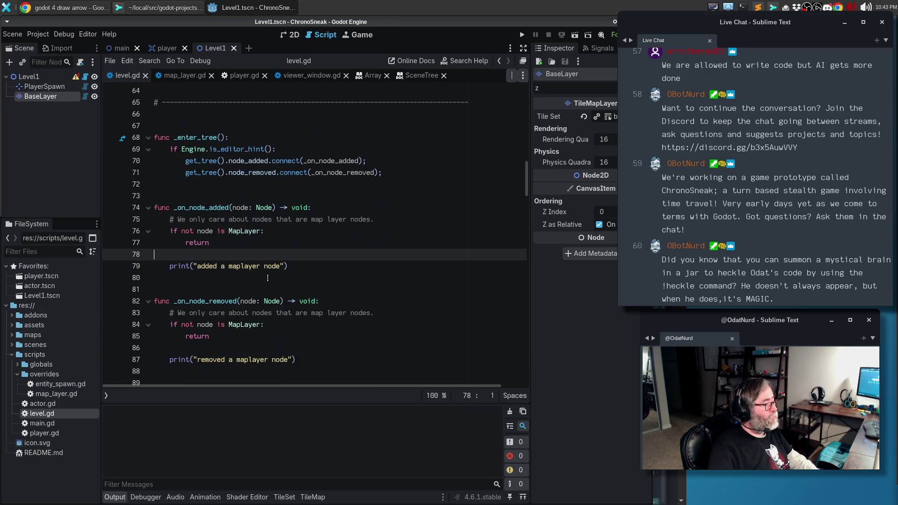
# Step: Insert update_configuration_warnings() via autocomplete after the check in _on_node_added
pyautogui.press('Return')
pyautogui.write('update+')
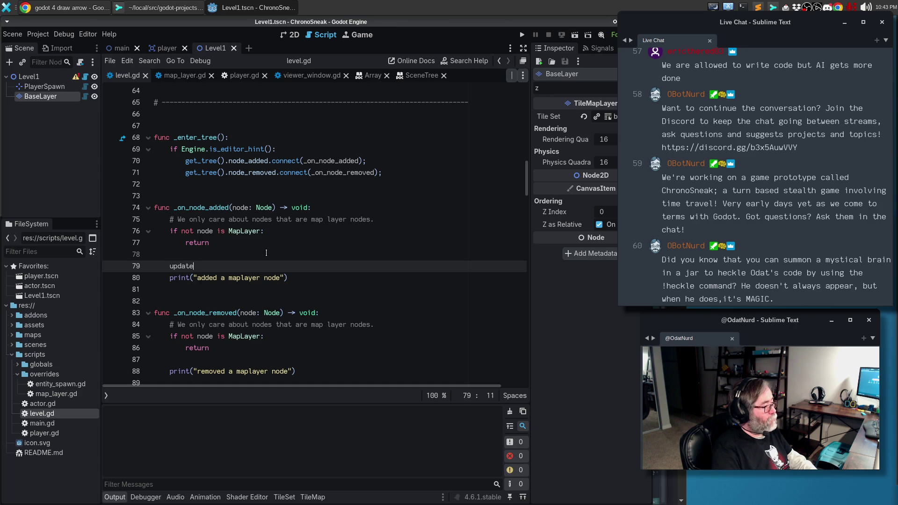
pyautogui.write('_')
pyautogui.press('Down')
pyautogui.press('Up')
pyautogui.press('Return')
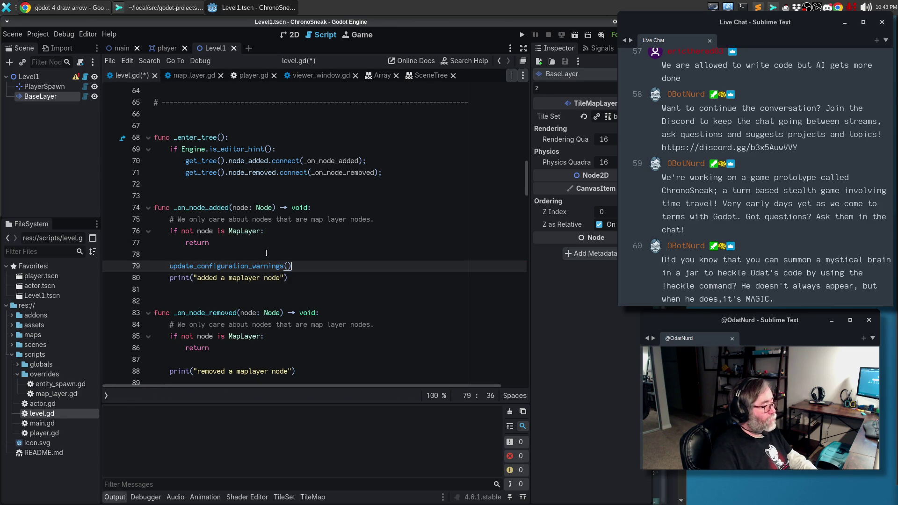
# Step: Paste the update_configuration_warnings() call into _on_node_removed on line 88 and save
pyautogui.press('Down')
pyautogui.press('Down')
pyautogui.press('Down')
pyautogui.press('Down')
pyautogui.press('Down')
pyautogui.press('Down')
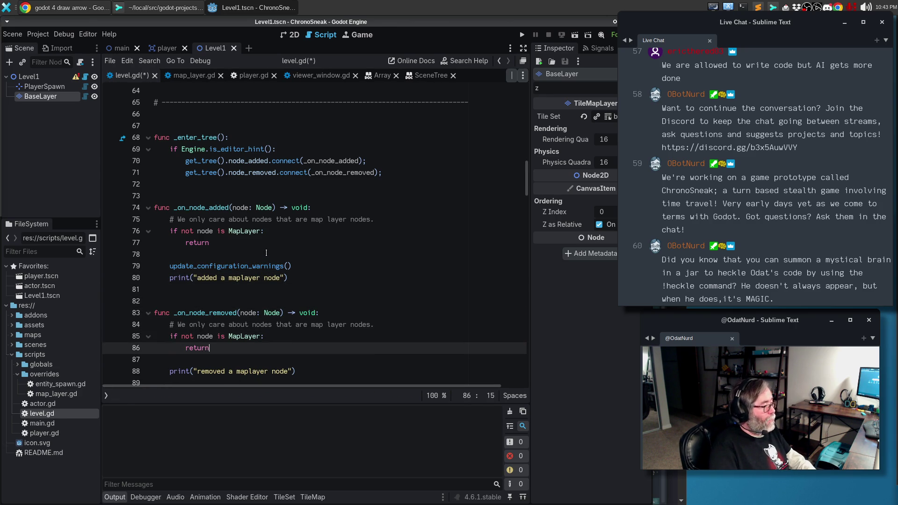
pyautogui.write('update_configuration_warnings()')
pyautogui.press('End')
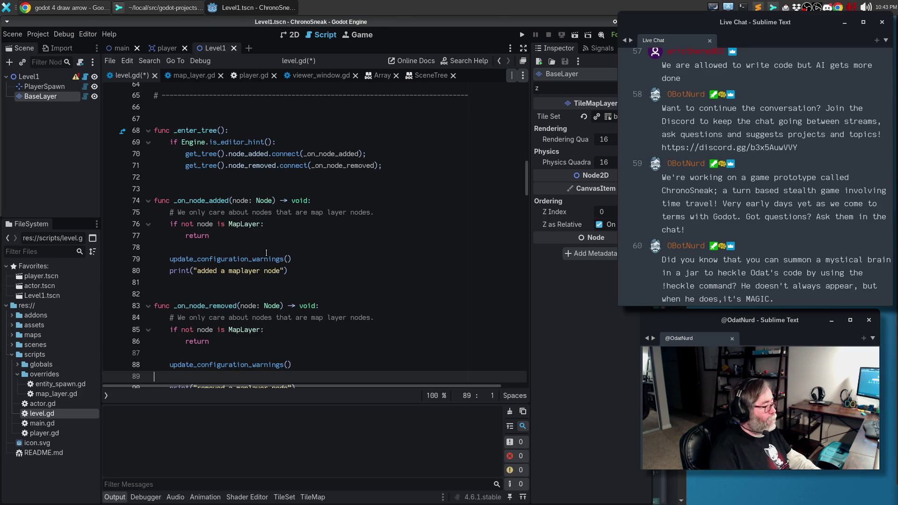
pyautogui.hotkey('ctrl', 's')
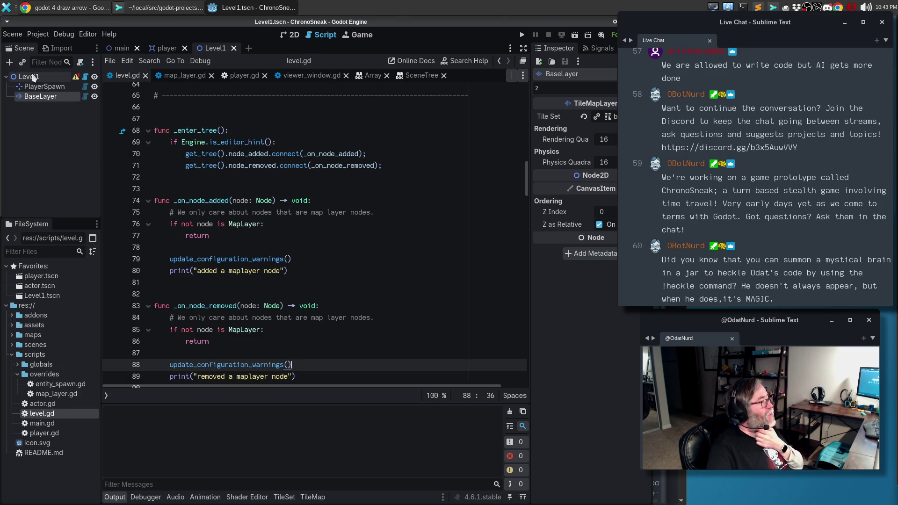
pyautogui.click(13, 34)
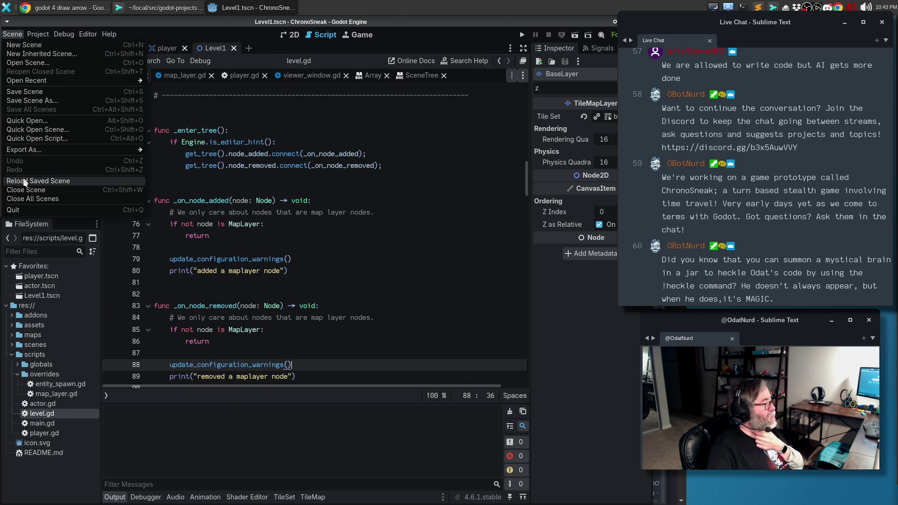
# Step: Reload the saved Level1 scene, check the output log, and add blank lines below line 77's return
pyautogui.click(26, 182)
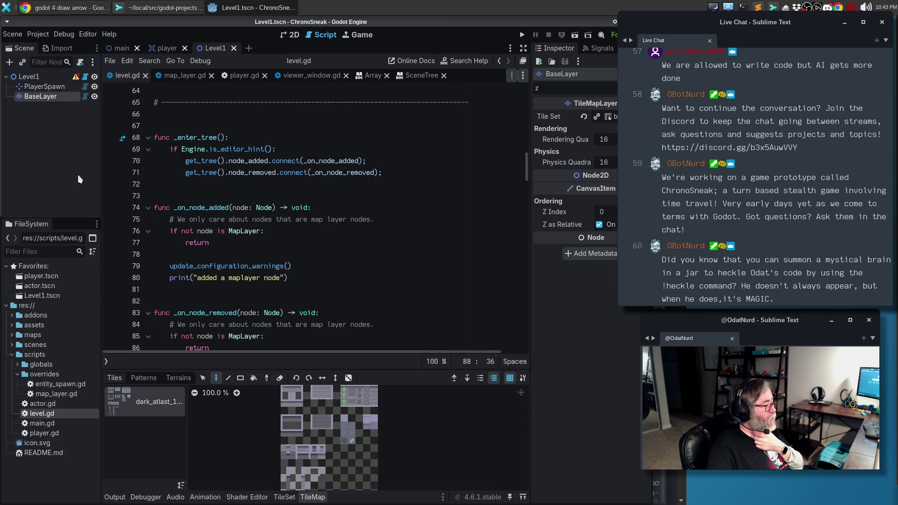
pyautogui.click(117, 499)
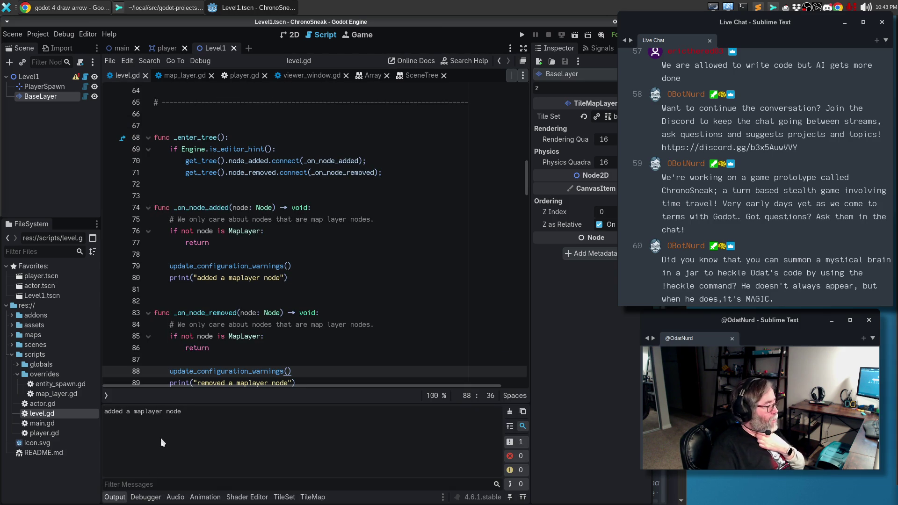
pyautogui.click(270, 265)
pyautogui.click(265, 244)
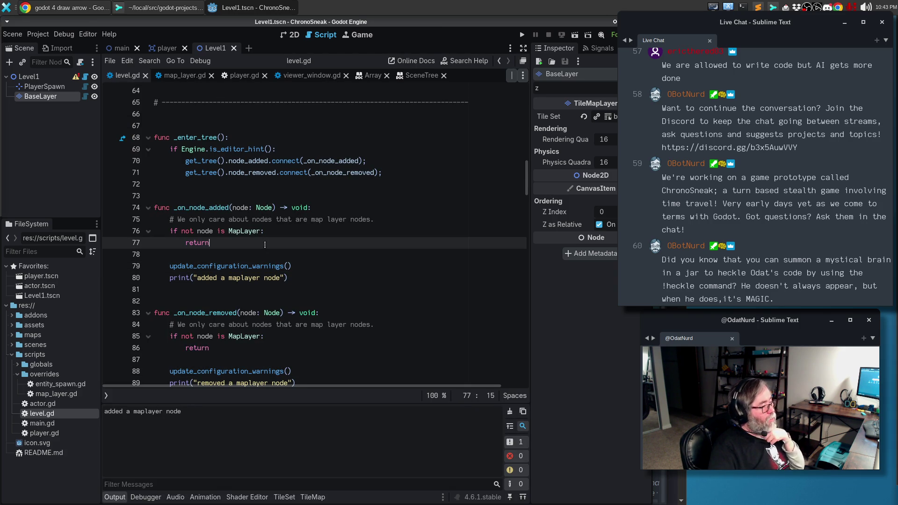
pyautogui.press('Return')
pyautogui.press('Return')
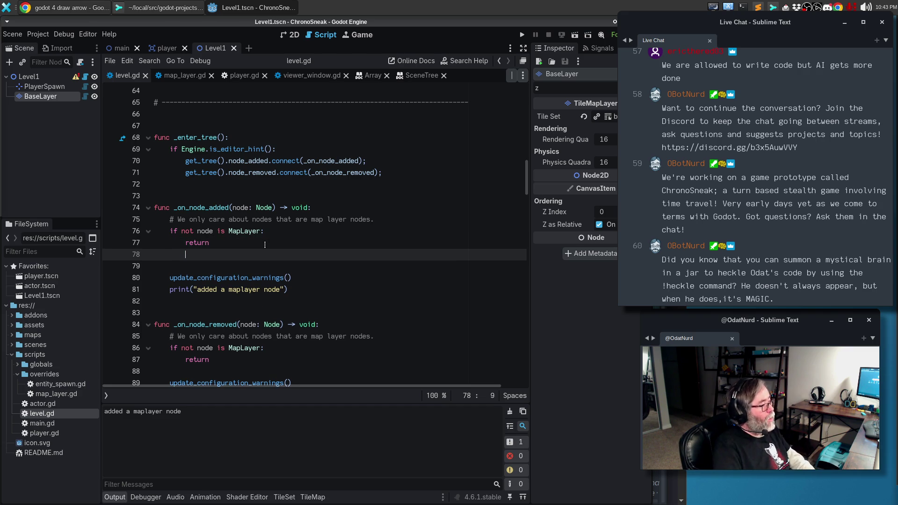
# Step: Add _layers.append(node) to _on_node_added
pyautogui.write('_layers.append(')
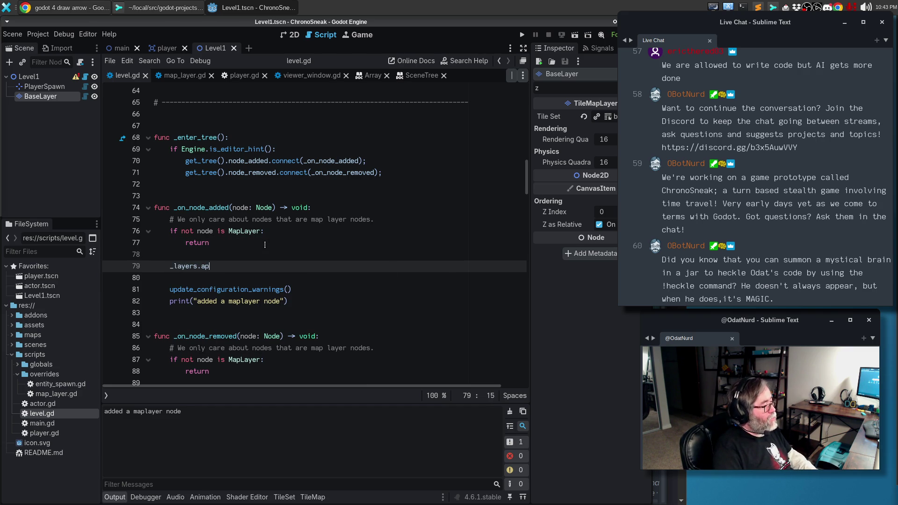
pyautogui.press('Escape')
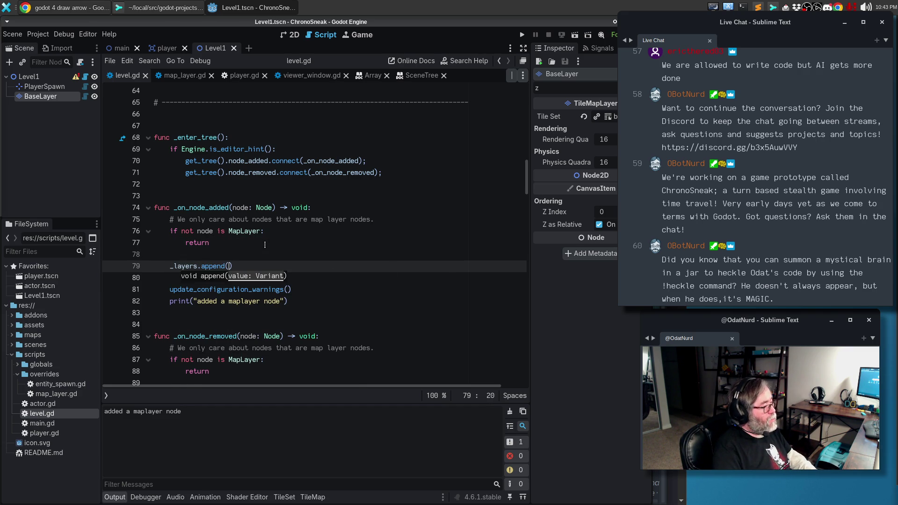
pyautogui.write('ode')
pyautogui.press('Escape')
pyautogui.press('Up')
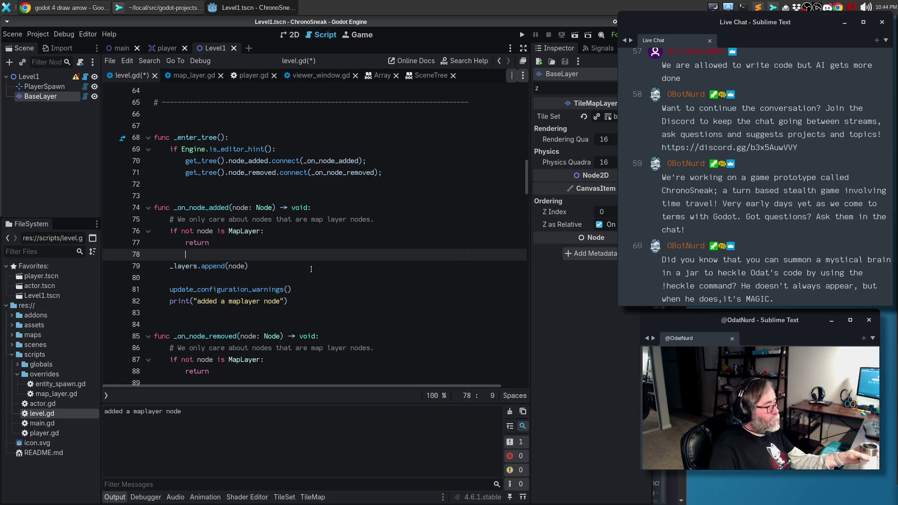
# Step: Add _layers.find(node) on line 90 of _on_node_removed, followed by an empty line
pyautogui.click(298, 300)
pyautogui.scroll(-1, 298, 300)
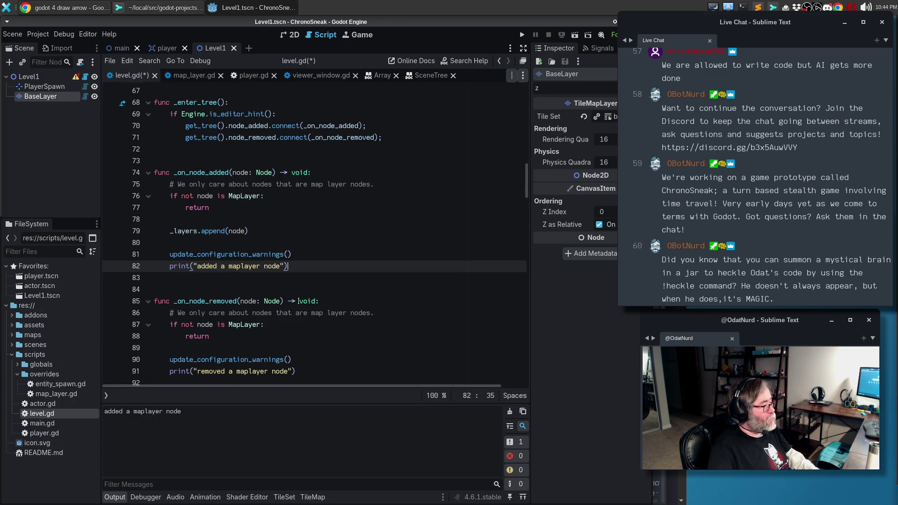
pyautogui.click(285, 344)
pyautogui.press('Return')
pyautogui.write('_layers.remove')
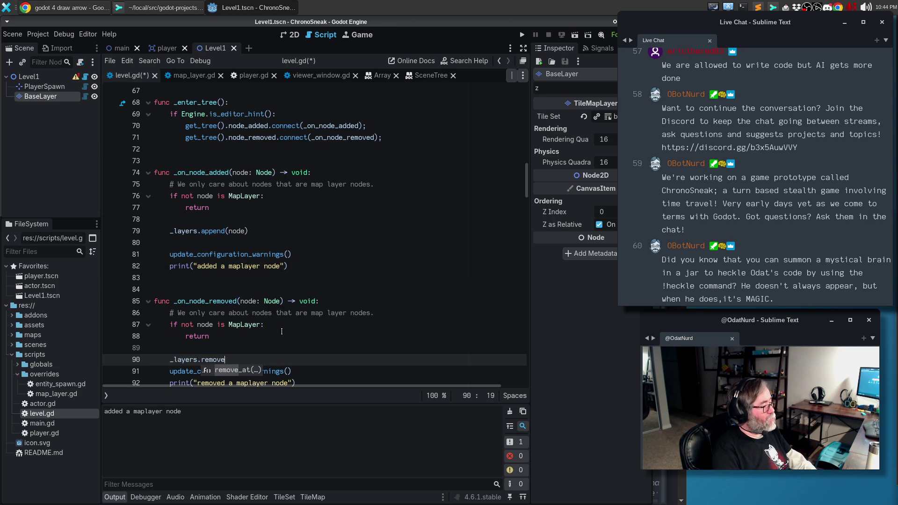
pyautogui.press('BackSpace')
pyautogui.press('BackSpace')
pyautogui.press('BackSpace')
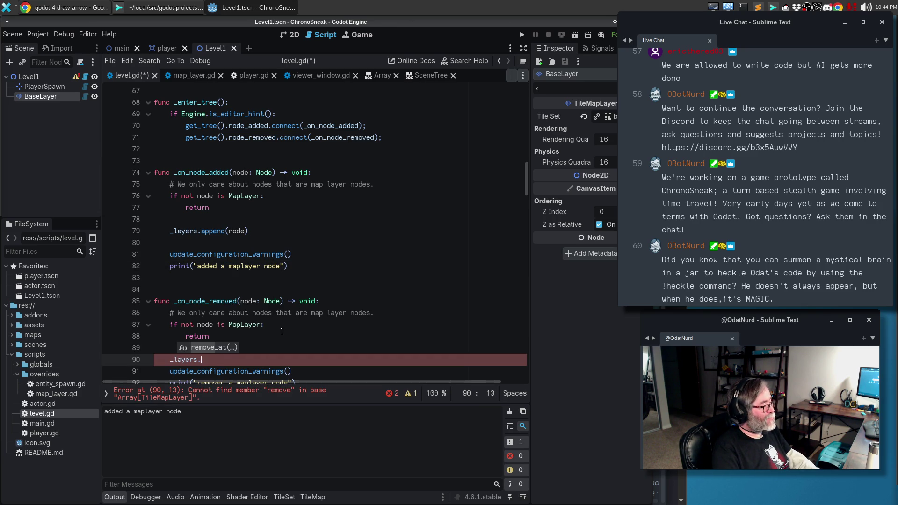
pyautogui.write('find')
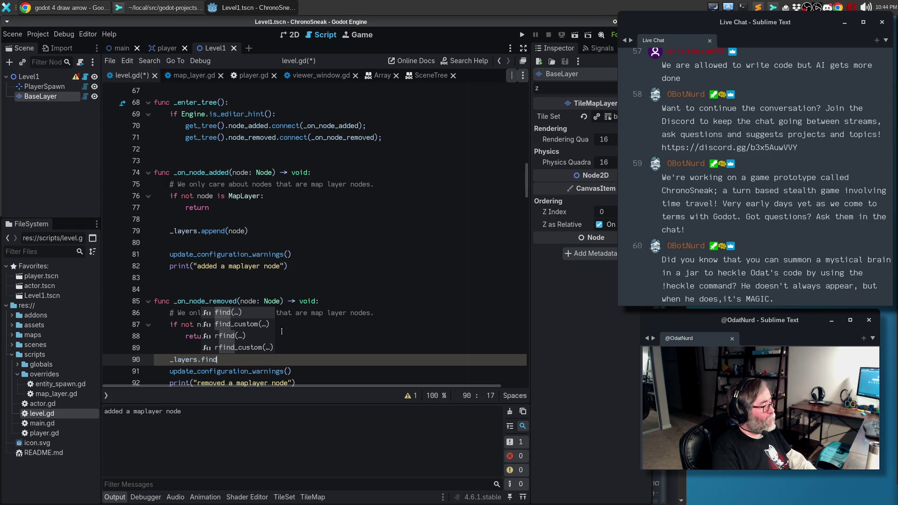
pyautogui.write('(')
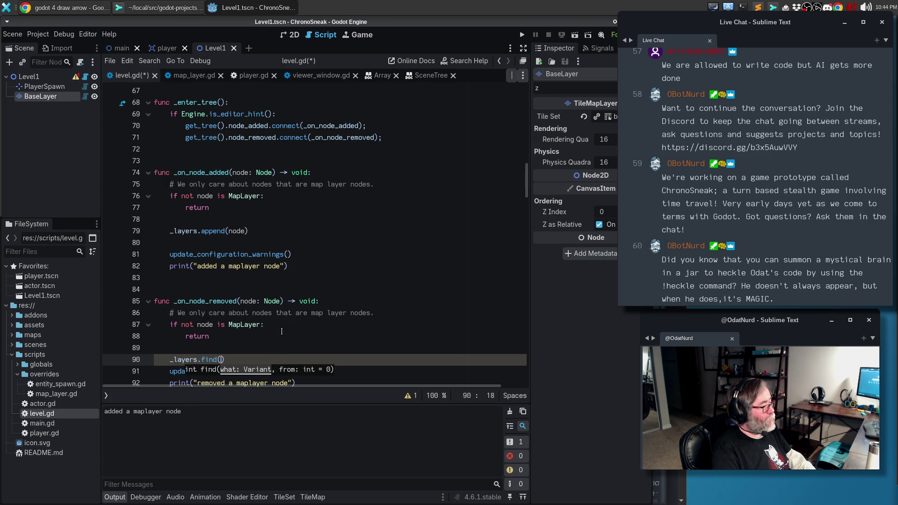
pyautogui.write('node)')
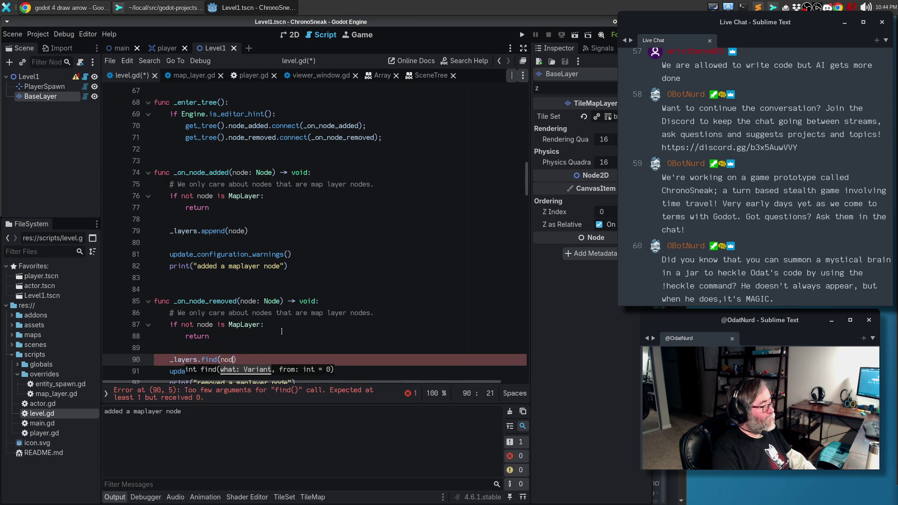
pyautogui.press('Return')
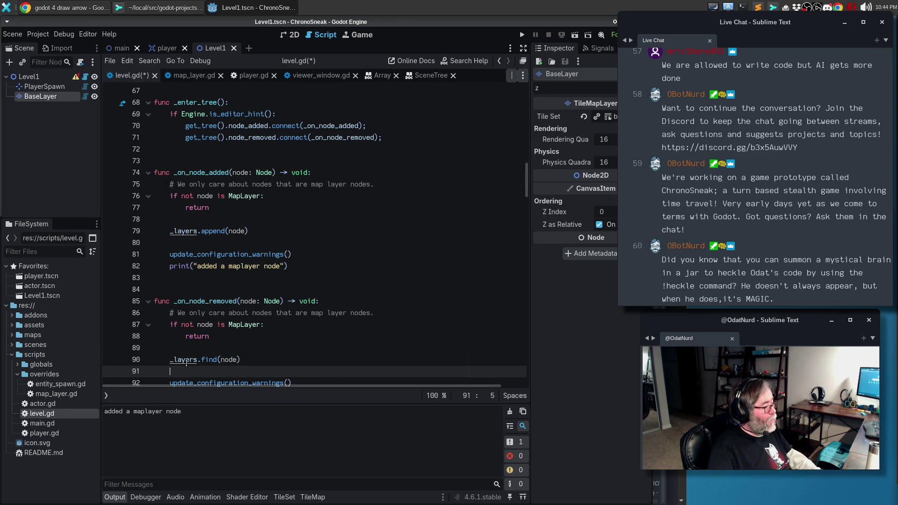
pyautogui.click(205, 362)
pyautogui.keyDown('ctrl'); pyautogui.click(206, 363); pyautogui.keyUp('ctrl')
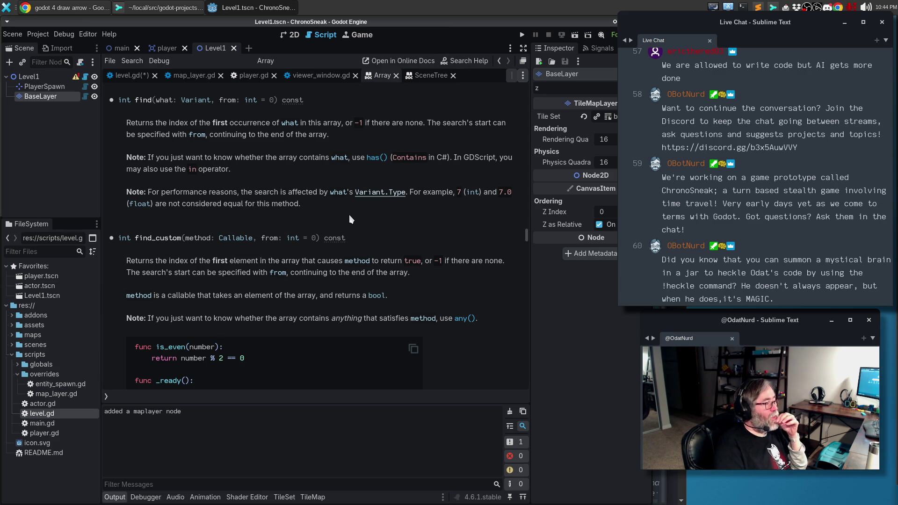
pyautogui.moveTo(525, 237); pyautogui.dragTo(528, 88)
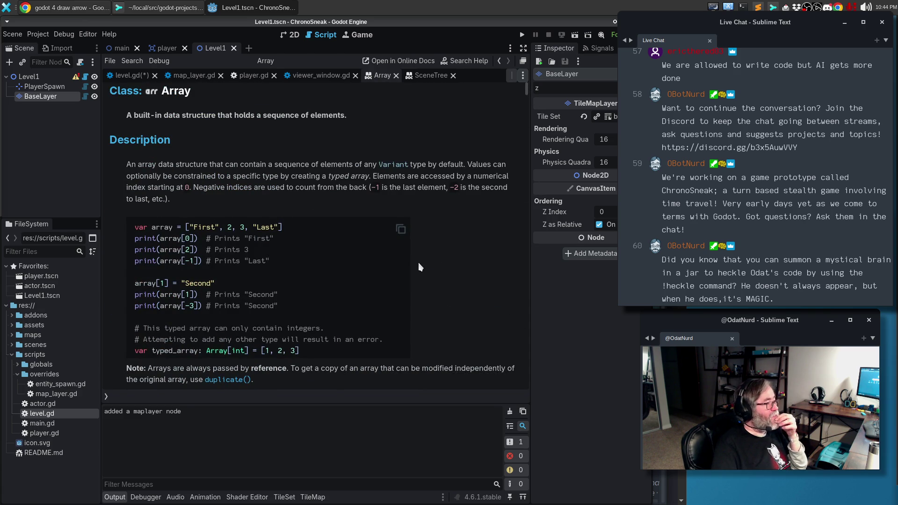
pyautogui.scroll(-10, 419, 267)
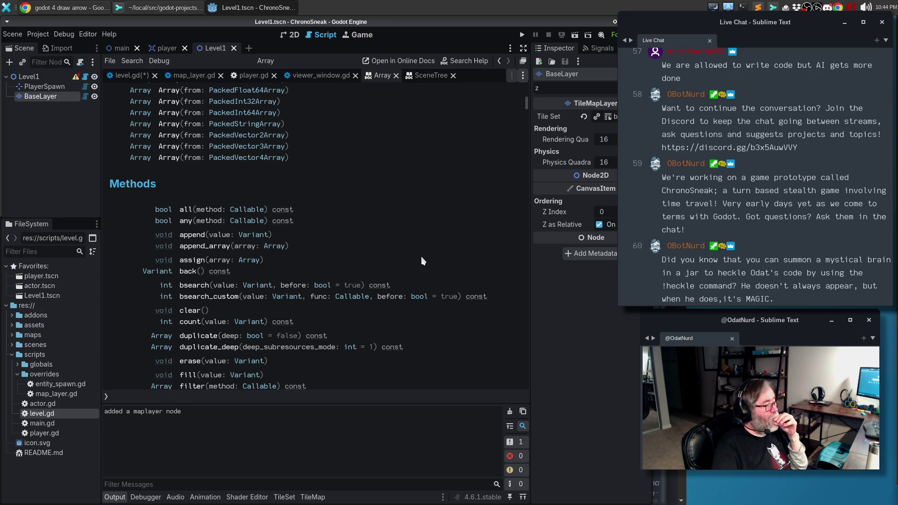
pyautogui.scroll(-2, 421, 257)
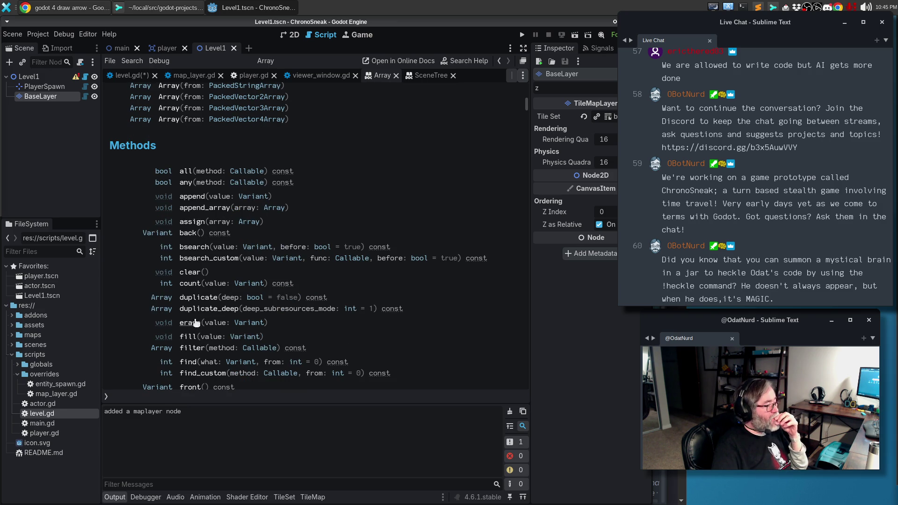
pyautogui.scroll(-2, 206, 311)
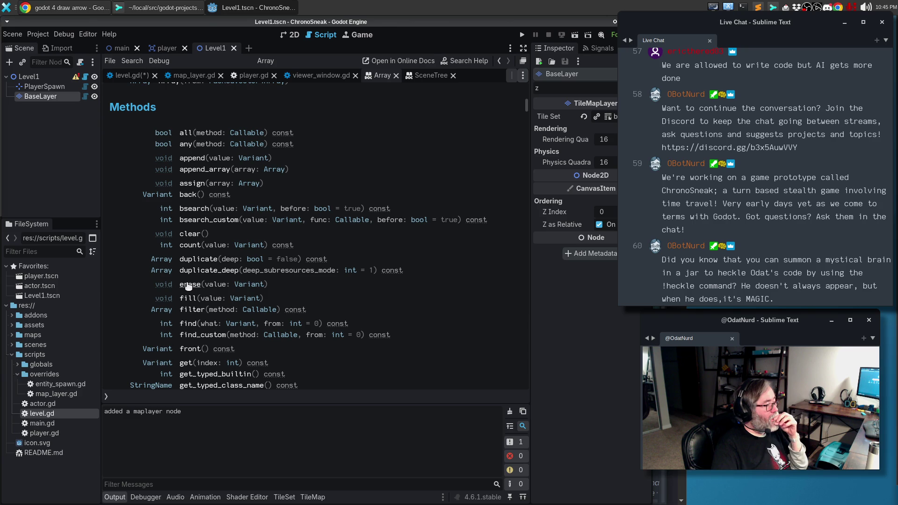
pyautogui.scroll(-5, 188, 286)
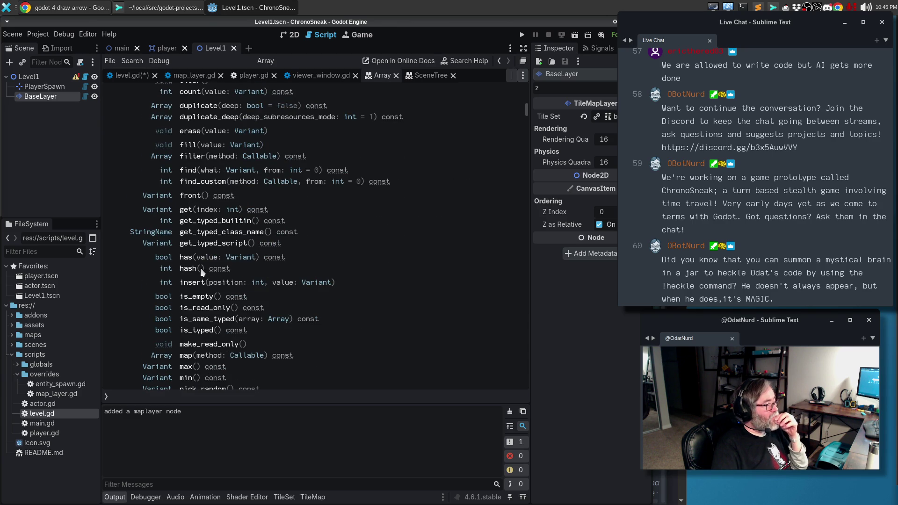
pyautogui.scroll(-4, 200, 268)
pyautogui.scroll(-1, 201, 272)
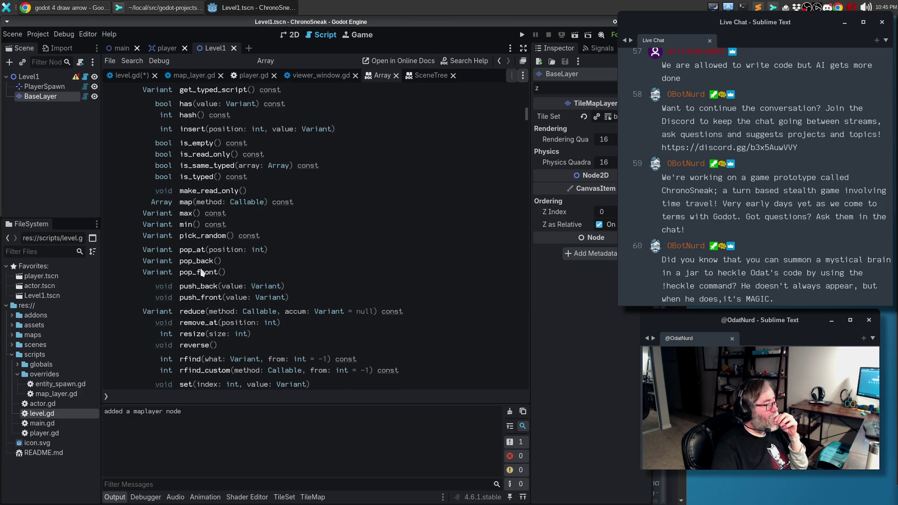
pyautogui.scroll(-2, 202, 272)
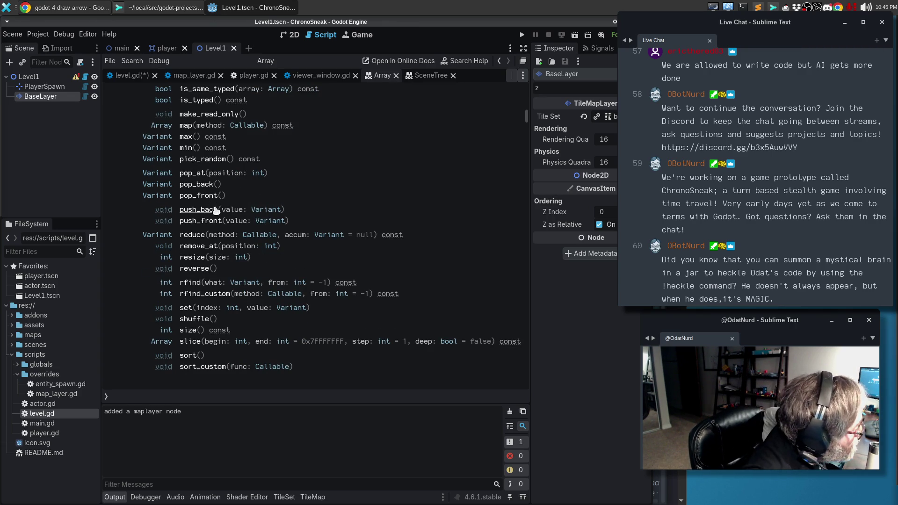
pyautogui.scroll(-1, 216, 201)
pyautogui.scroll(5, 220, 195)
pyautogui.scroll(6, 223, 188)
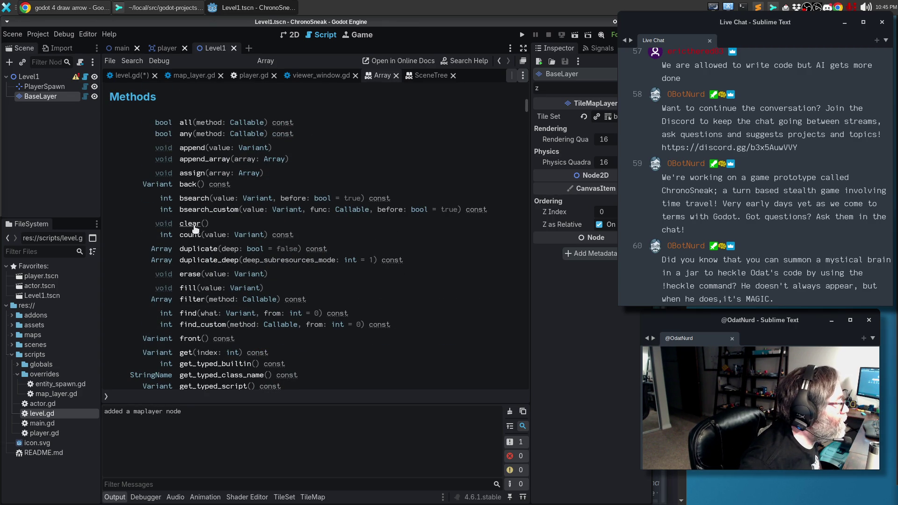
pyautogui.click(193, 275)
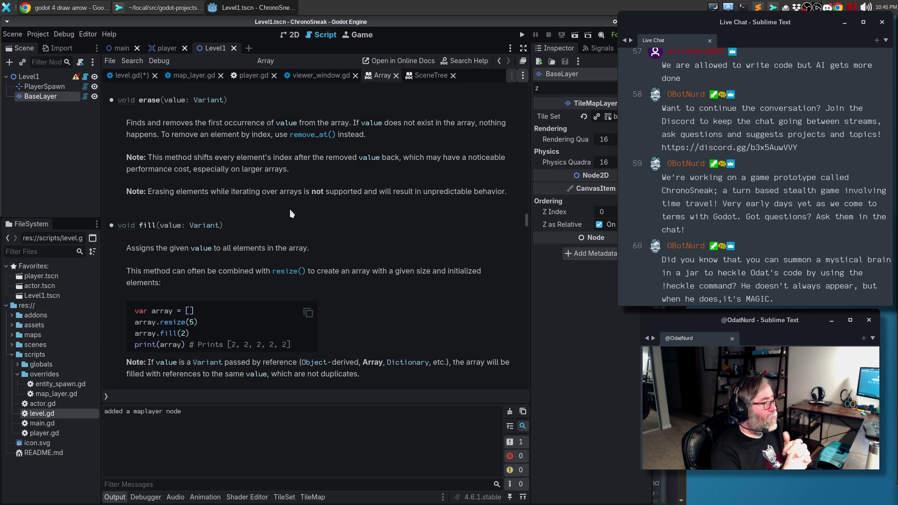
pyautogui.hotkey('alt', 'Tab')
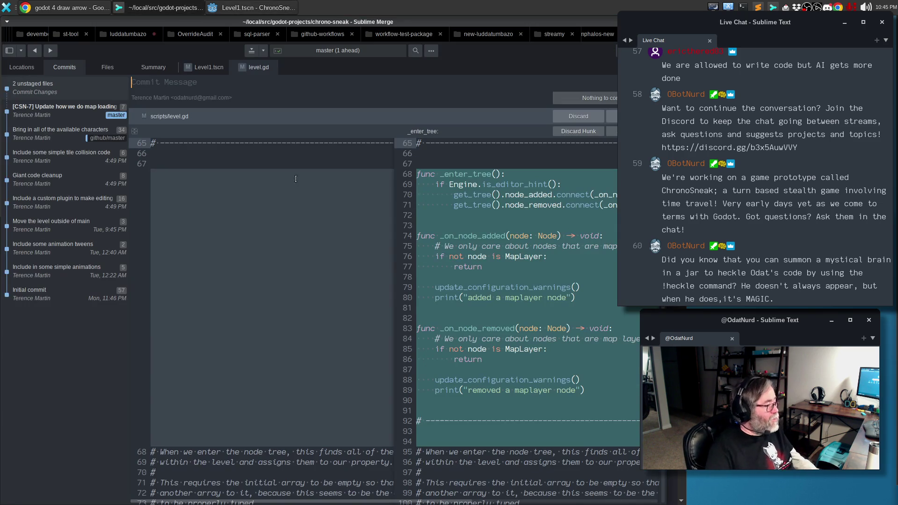
pyautogui.hotkey('alt', 'Tab')
pyautogui.hotkey('alt', 'Tab')
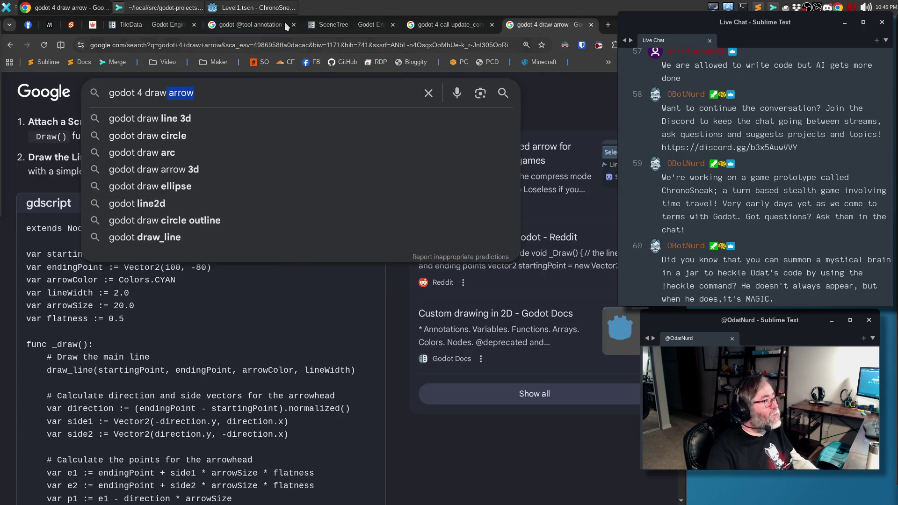
pyautogui.click(252, 7)
pyautogui.click(127, 75)
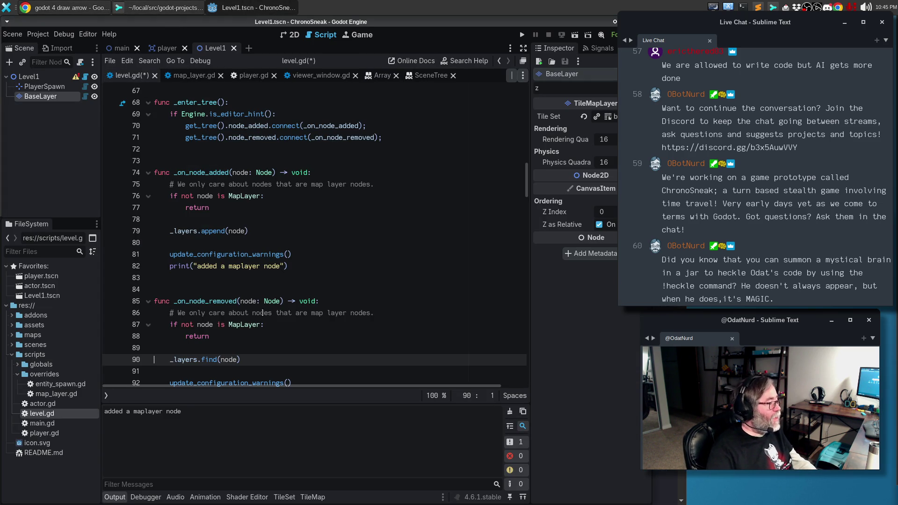
# Step: Change find to erase so _on_node_removed calls _layers.erase(node), with a blank line above
pyautogui.doubleClick(209, 360)
pyautogui.write('erase')
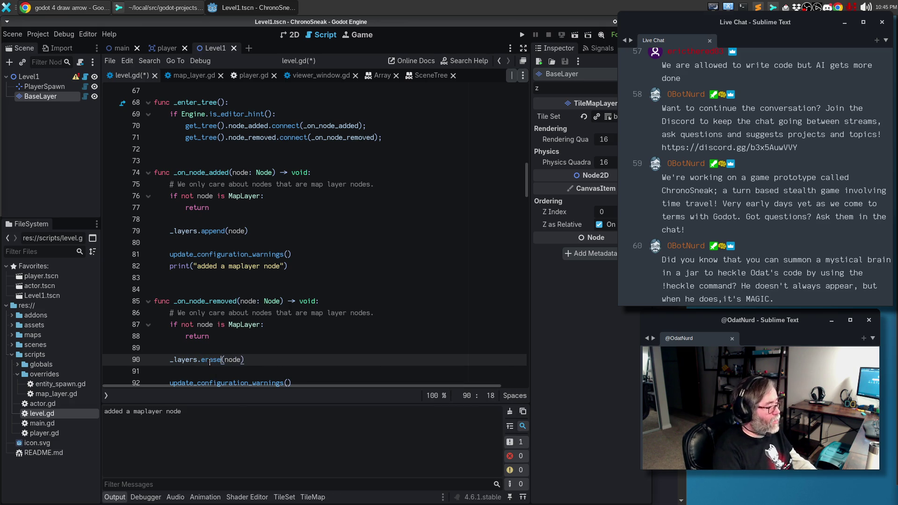
pyautogui.press('Up')
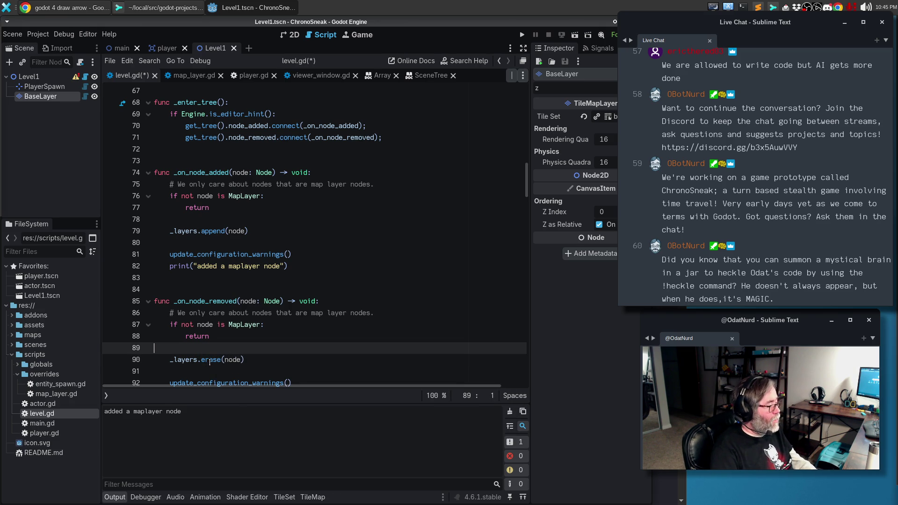
pyautogui.press('Return')
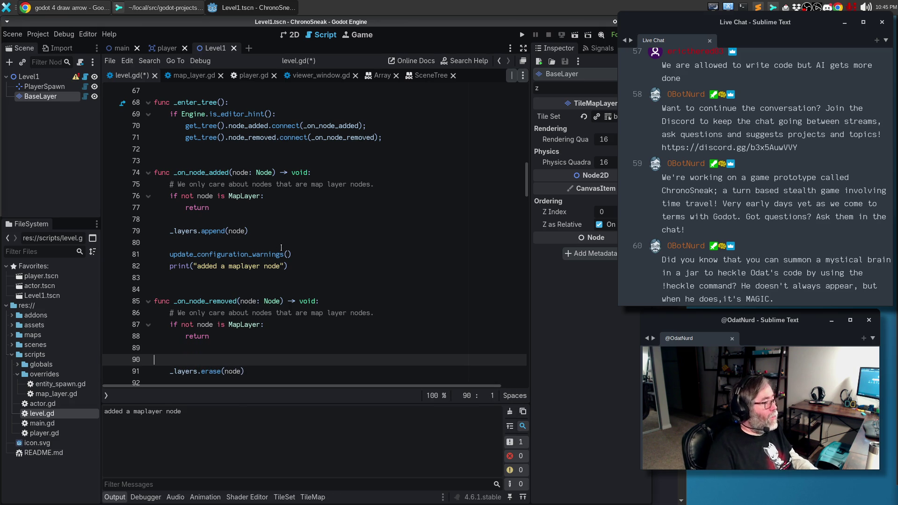
# Step: Cut the print("added a maplayer node") line out of _on_node_added
pyautogui.click(294, 265)
pyautogui.hotkey('ctrl', 'shift', 'k')
pyautogui.click(284, 223)
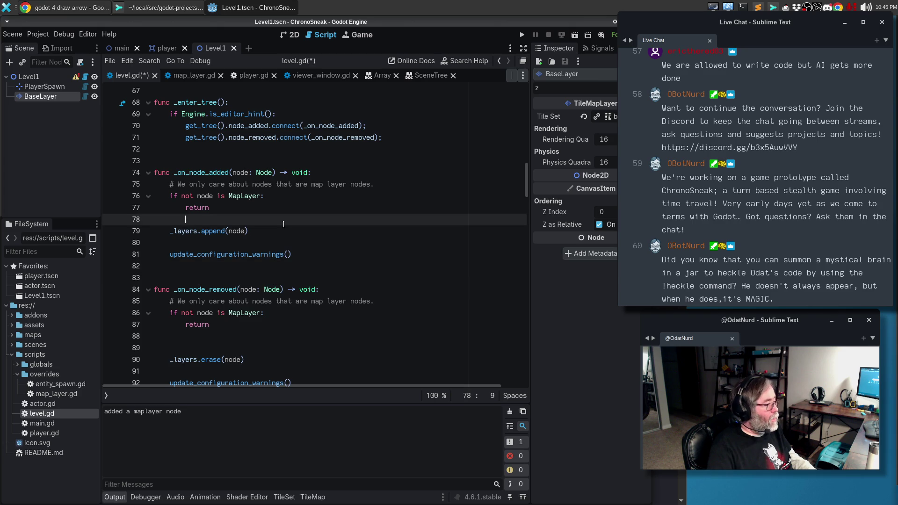
# Step: Paste the print above _layers.append and reword it to "adding a maplayer node"
pyautogui.press('Return')
pyautogui.write('print("added a maplayer node")')
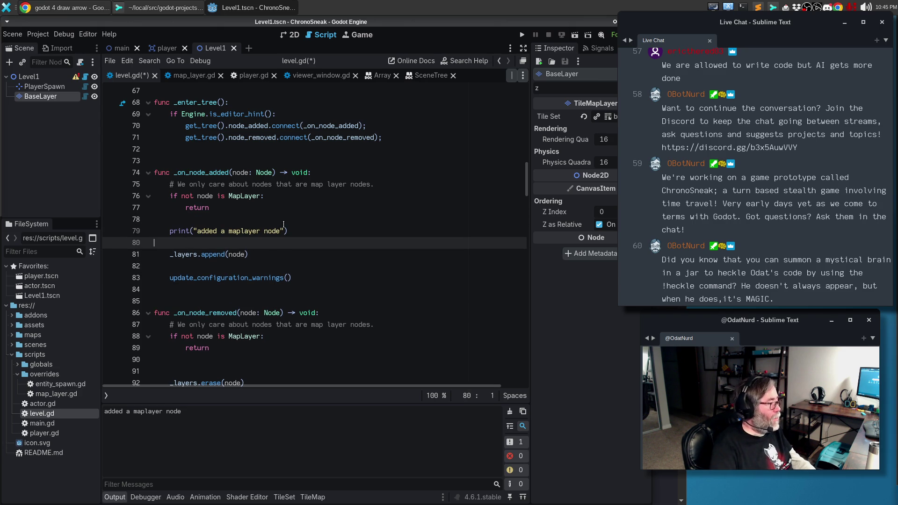
pyautogui.press('BackSpace')
pyautogui.hotkey('ctrl', 'Left')
pyautogui.hotkey('ctrl', 'Left')
pyautogui.hotkey('ctrl', 'Left')
pyautogui.hotkey('ctrl', 'Right')
pyautogui.press('BackSpace')
pyautogui.press('BackSpace')
pyautogui.write('ing')
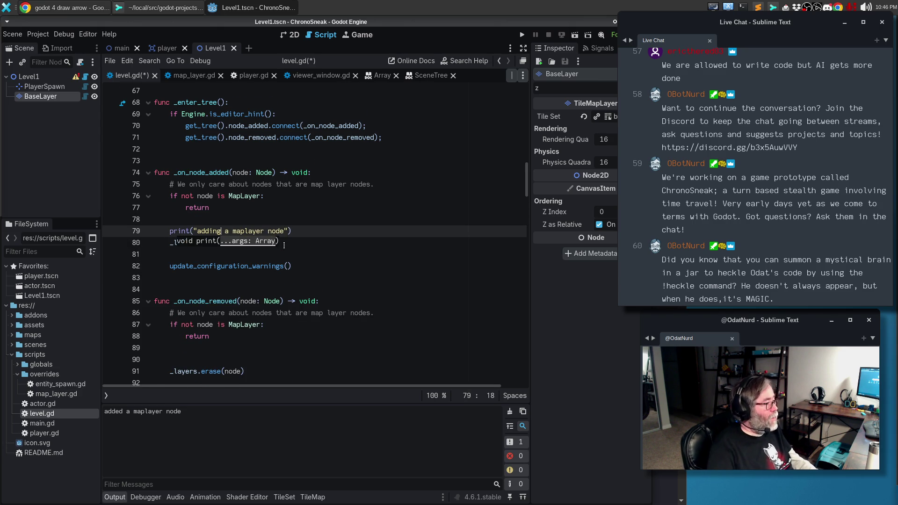
# Step: Add print("removing a maplayer node") above the _layers.erase call
pyautogui.scroll(-1, 284, 245)
pyautogui.click(217, 324)
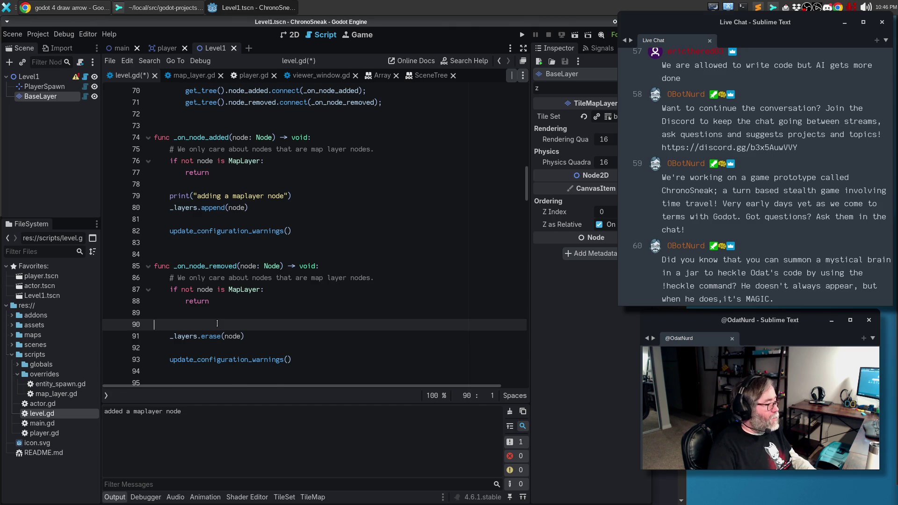
pyautogui.press('Return')
pyautogui.write('print("removed a maplayer node")')
pyautogui.press('Return')
pyautogui.press('BackSpace')
pyautogui.press('Left')
pyautogui.press('Left')
pyautogui.press('Left')
pyautogui.hotkey('ctrl', 'shift', 'Right')
pyautogui.write('removing')
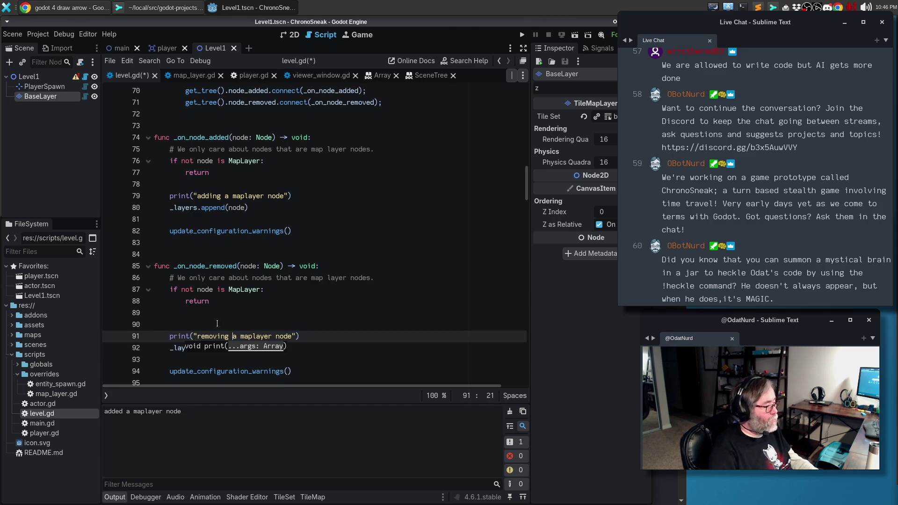
# Step: Capitalize maplayer to MapLayer in both print messages and save level.gd
pyautogui.press('Up')
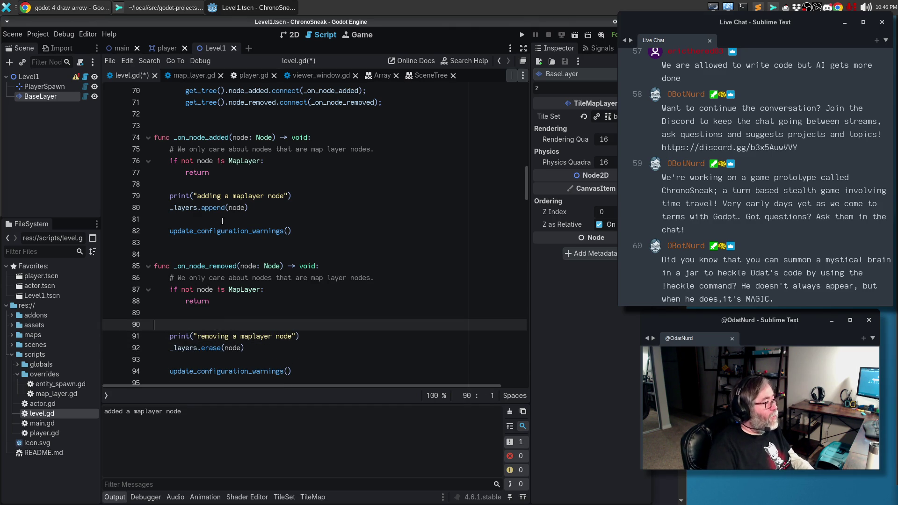
pyautogui.doubleClick(247, 196)
pyautogui.write('MapLayer')
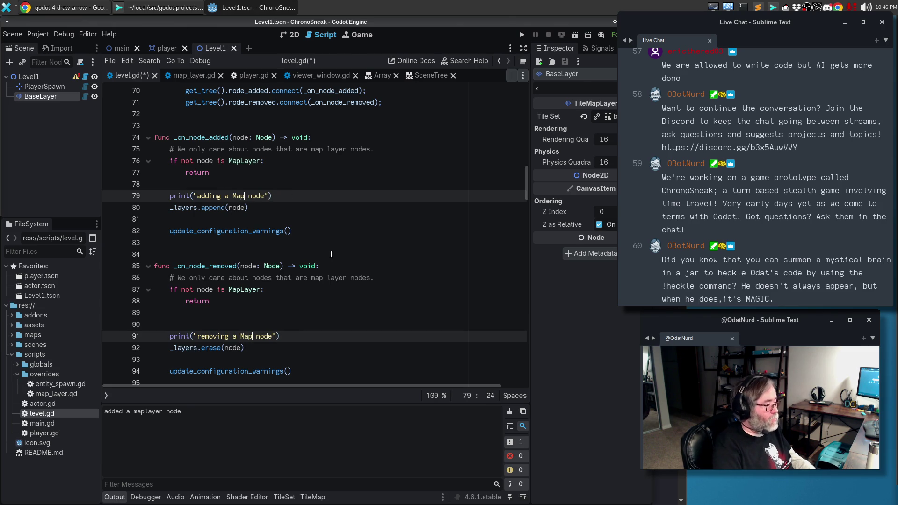
pyautogui.hotkey('ctrl', 's')
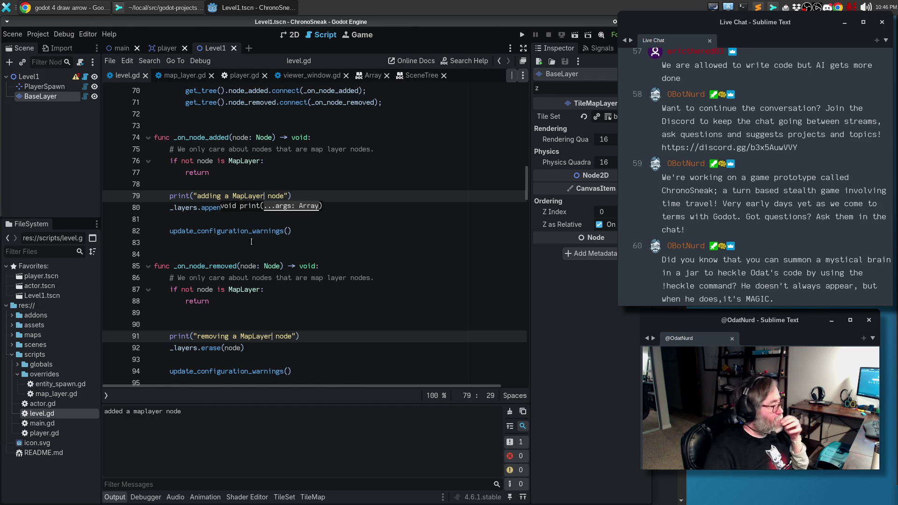
# Step: Start a new print(_lay line below the adding message
pyautogui.scroll(-2, 256, 242)
pyautogui.scroll(1, 251, 204)
pyautogui.click(309, 165)
pyautogui.press('Return')
pyautogui.write('pr')
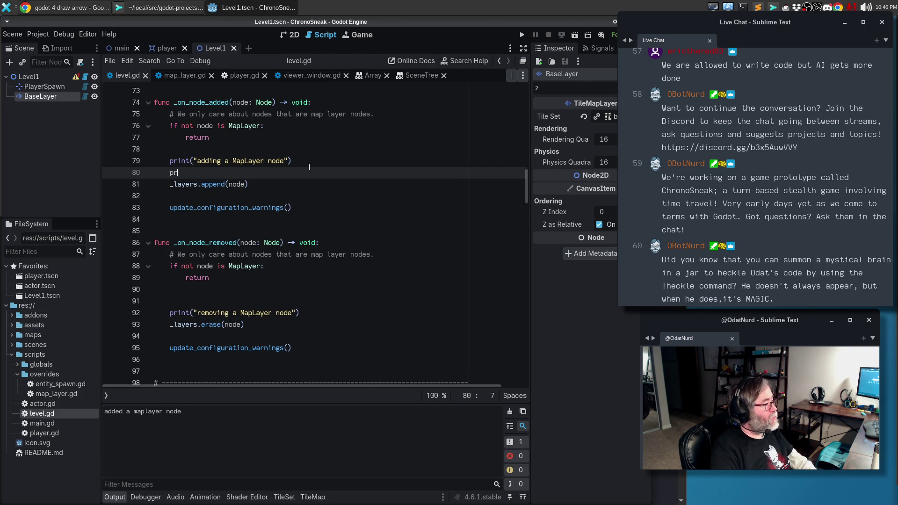
pyautogui.write('int(_lay')
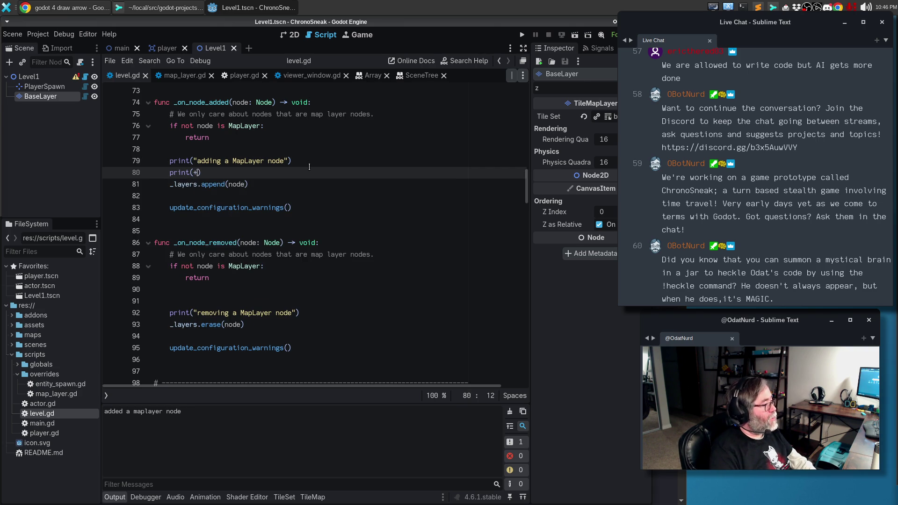
# Step: Finish the copied line as print(_layers.size())
pyautogui.press('BackSpace')
pyautogui.press('BackSpace')
pyautogui.write('ers.cop')
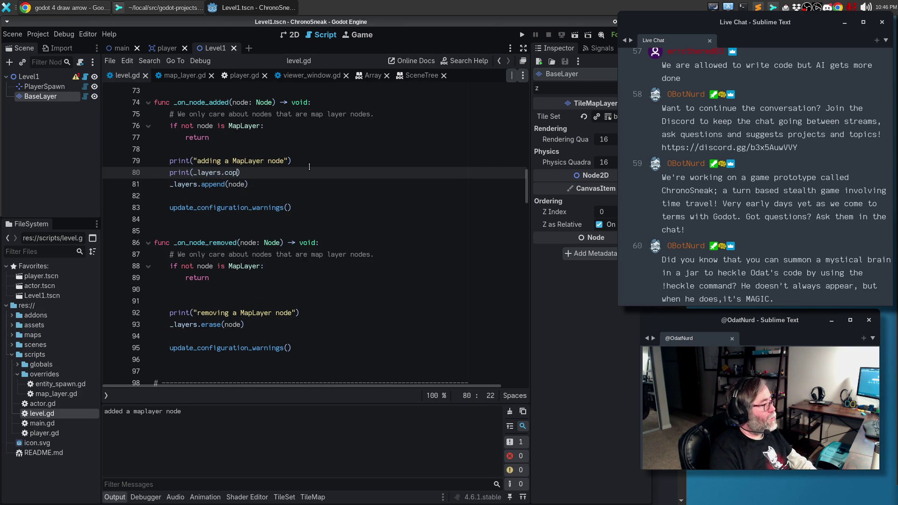
pyautogui.write('unt()')
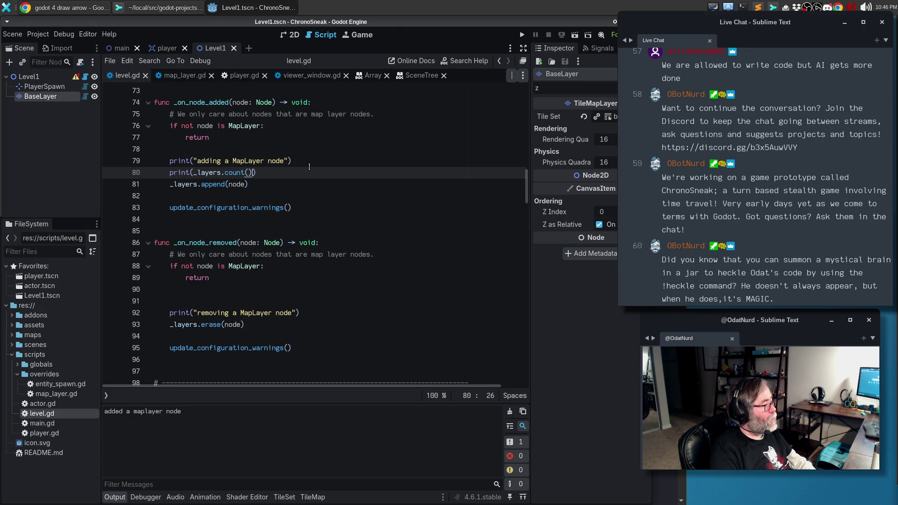
pyautogui.press('Left')
pyautogui.press('Left')
pyautogui.hotkey('ctrl', 'BackSpace')
pyautogui.write('size')
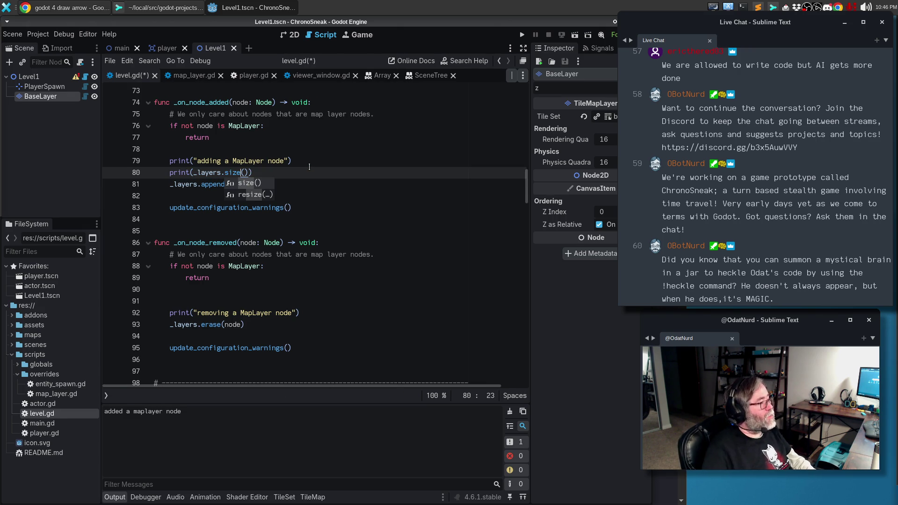
# Step: Paste the size print after the append and before and after the erase, then save level.gd
pyautogui.click(209, 195)
pyautogui.write('print(_layers.size())')
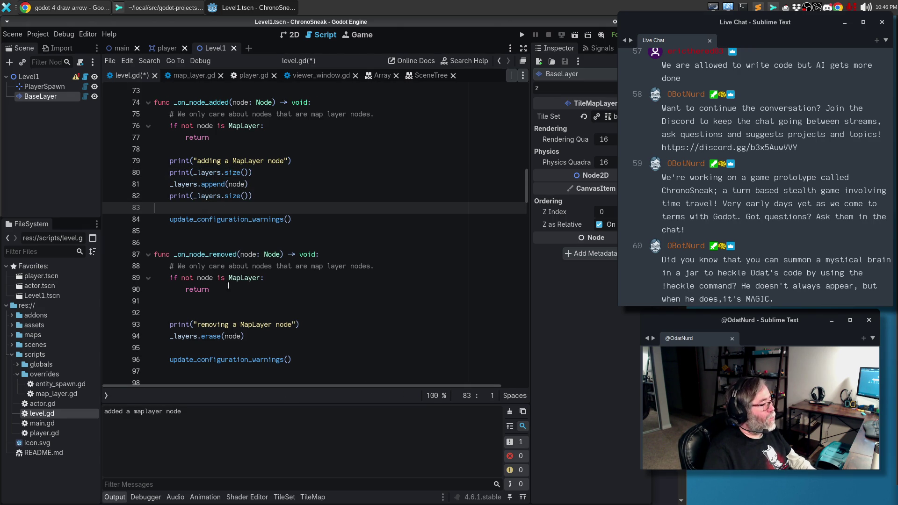
pyautogui.click(204, 347)
pyautogui.click(311, 325)
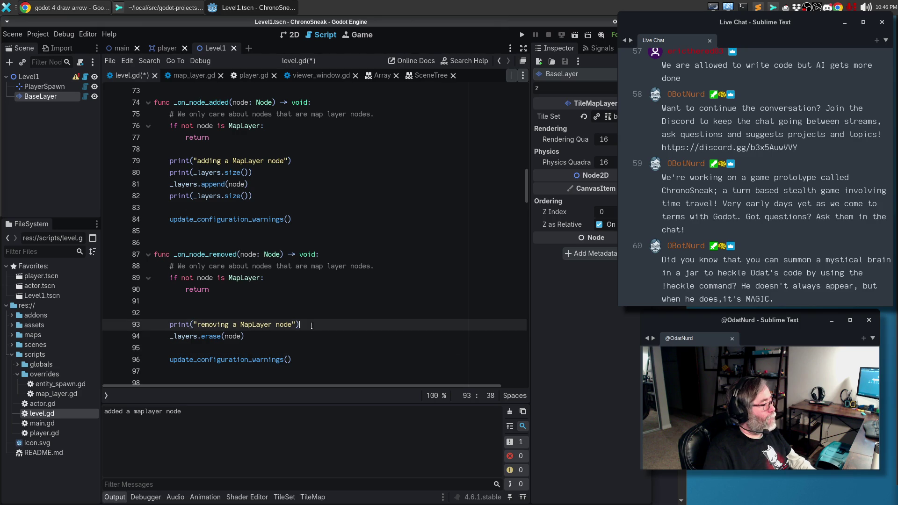
pyautogui.press('Return')
pyautogui.write('print(_layers.size())')
pyautogui.hotkey('alt', 'Down')
pyautogui.write('print(_layers.size())')
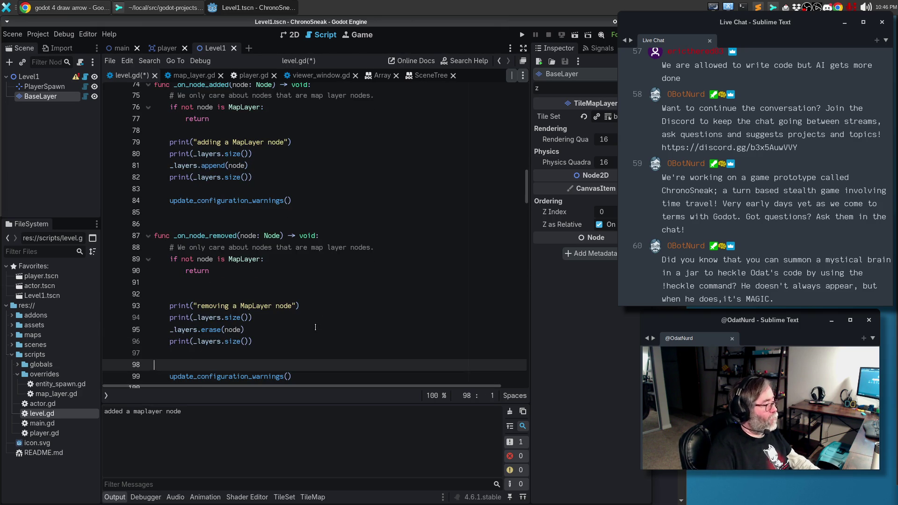
pyautogui.press('BackSpace')
pyautogui.press('Delete')
pyautogui.hotkey('ctrl', 's')
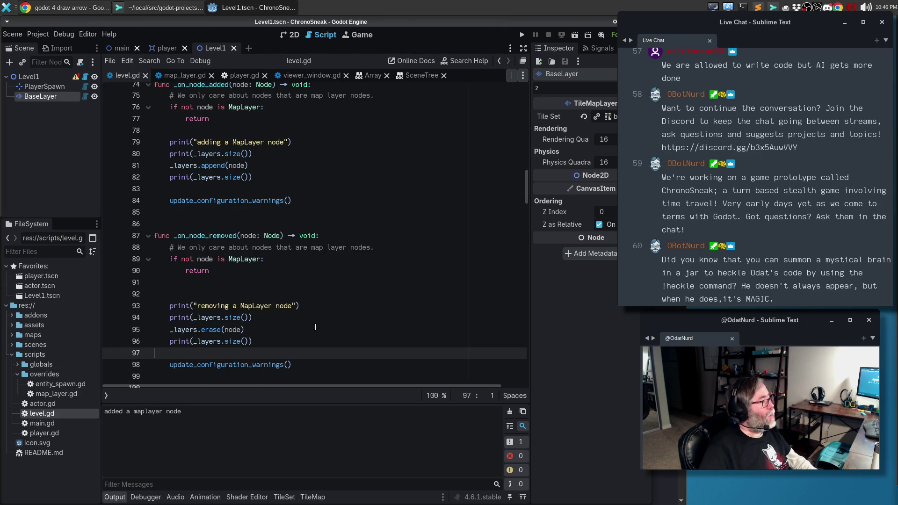
pyautogui.click(39, 34)
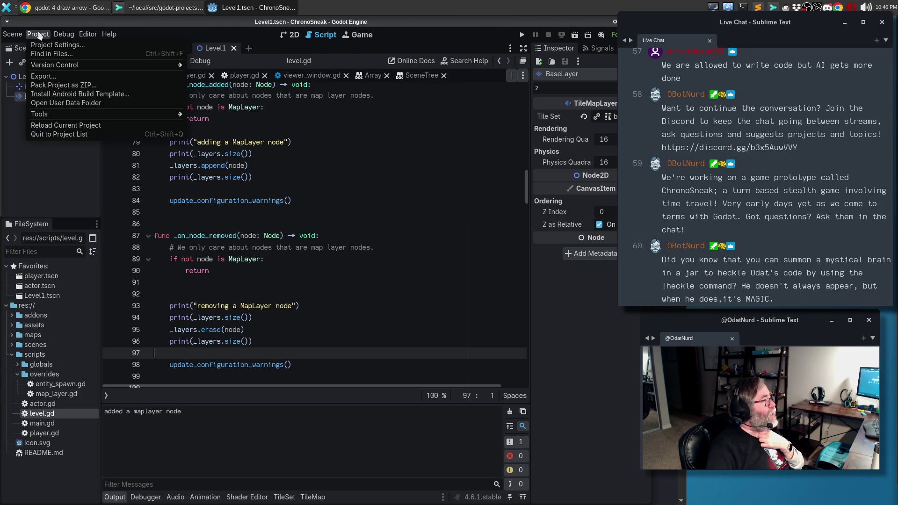
# Step: Reload the saved Level1 scene and read the layer counts in the Output log
pyautogui.click(13, 34)
pyautogui.click(13, 34)
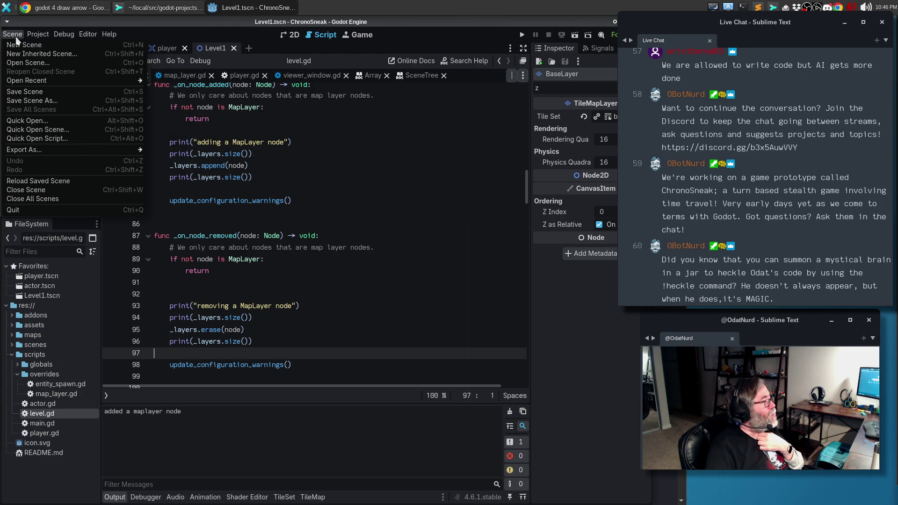
pyautogui.click(36, 182)
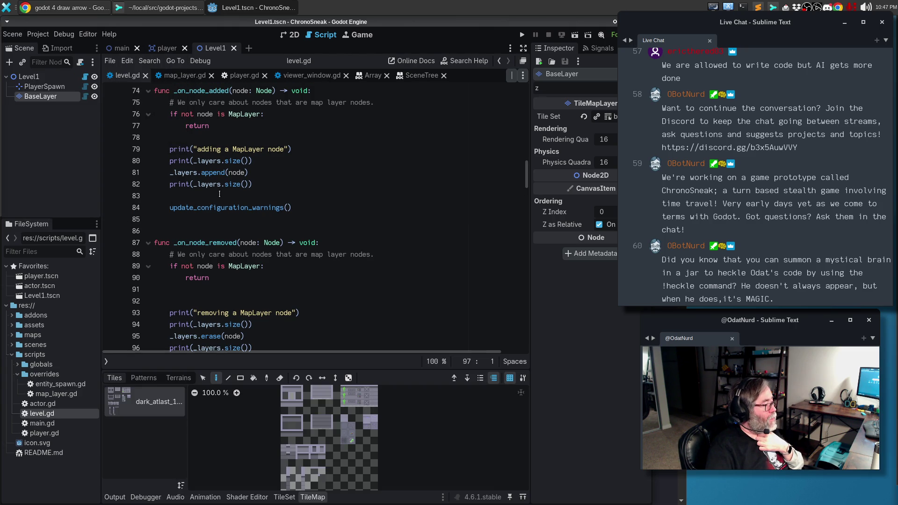
pyautogui.click(116, 497)
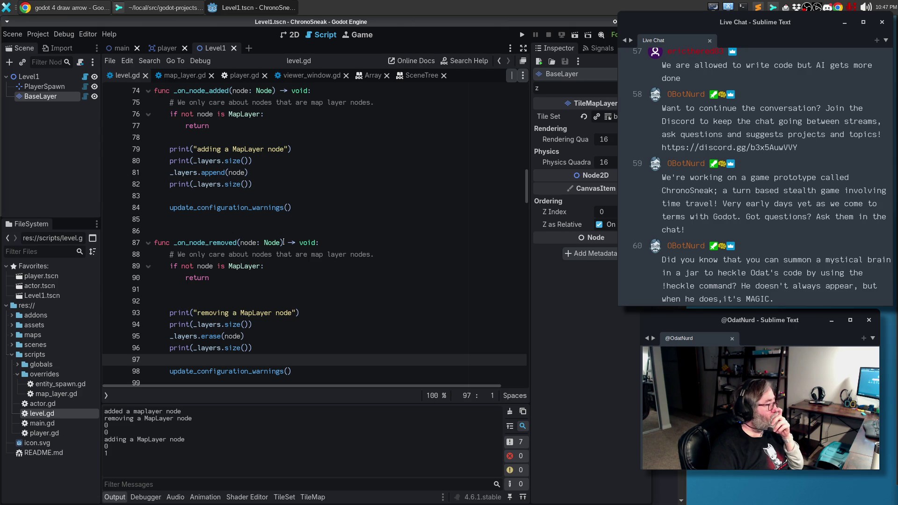
# Step: Delete the extra blank line after return in _on_node_removed
pyautogui.click(260, 293)
pyautogui.press('BackSpace')
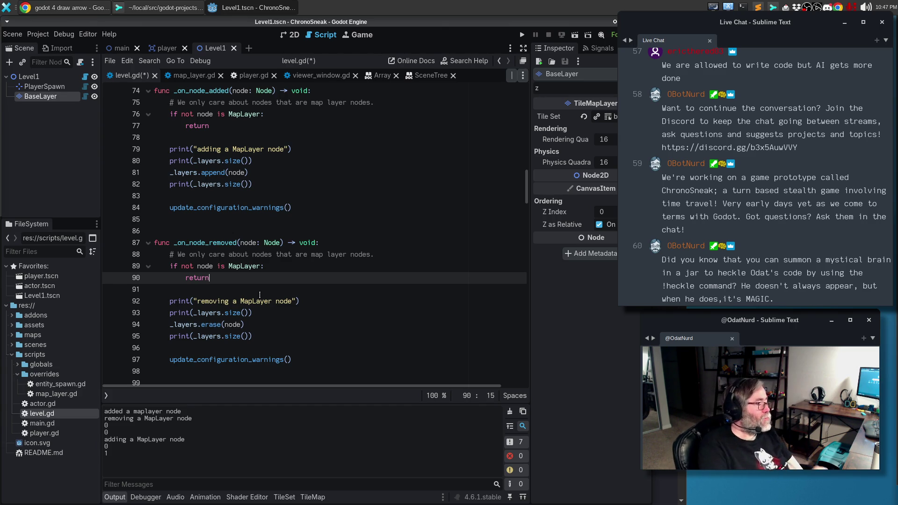
pyautogui.click(287, 149)
# Step: Add ', node' to the adding and removing prints, then reload Level1 and check BaseLayer in Output
pyautogui.write(', no')
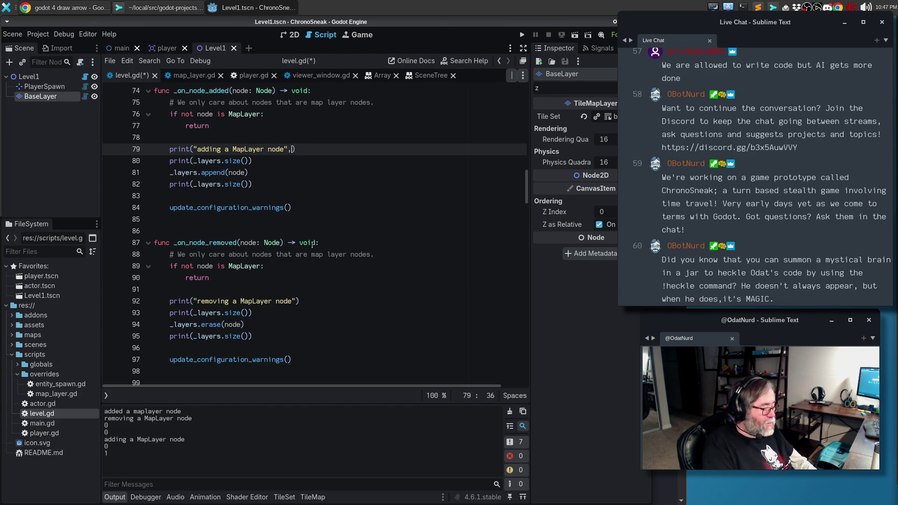
pyautogui.write('de')
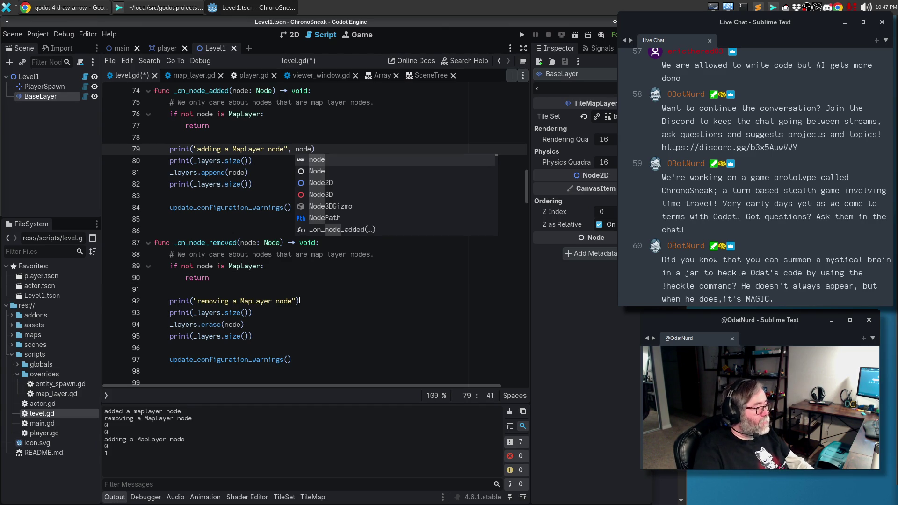
pyautogui.click(299, 300)
pyautogui.write(', node')
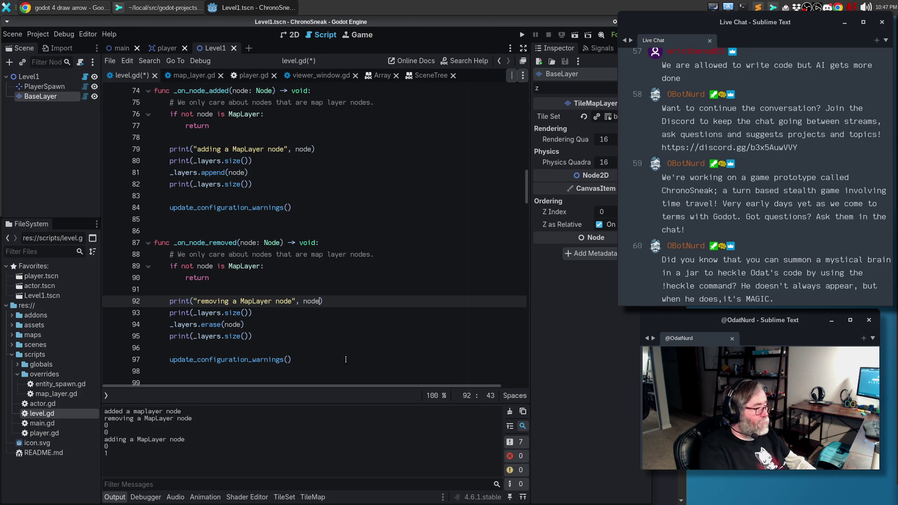
pyautogui.click(12, 34)
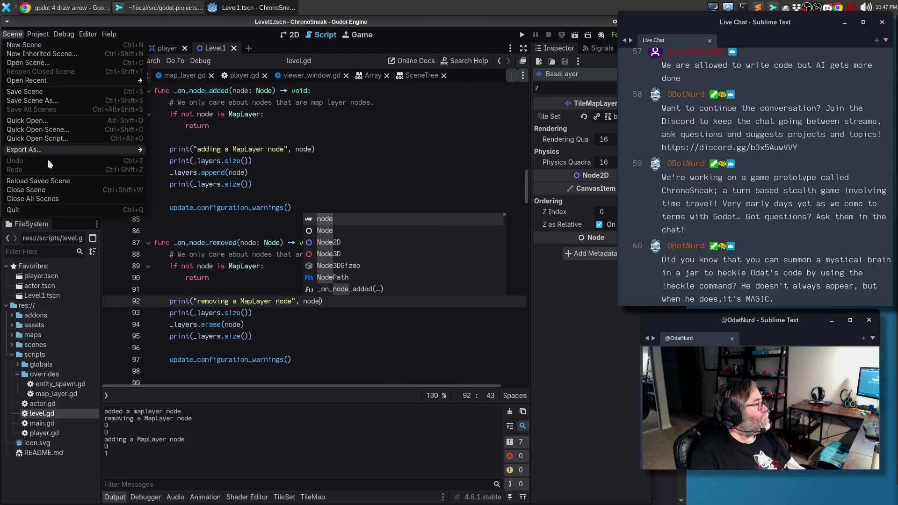
pyautogui.click(51, 183)
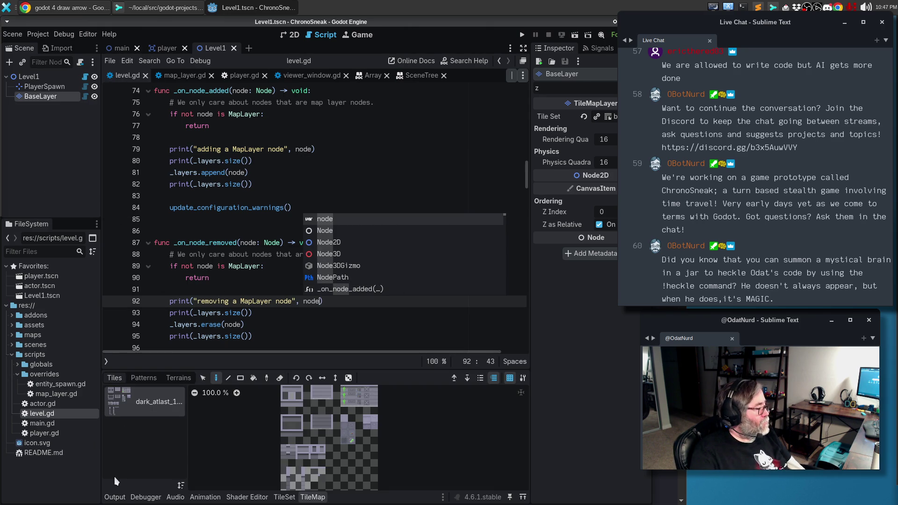
pyautogui.click(114, 496)
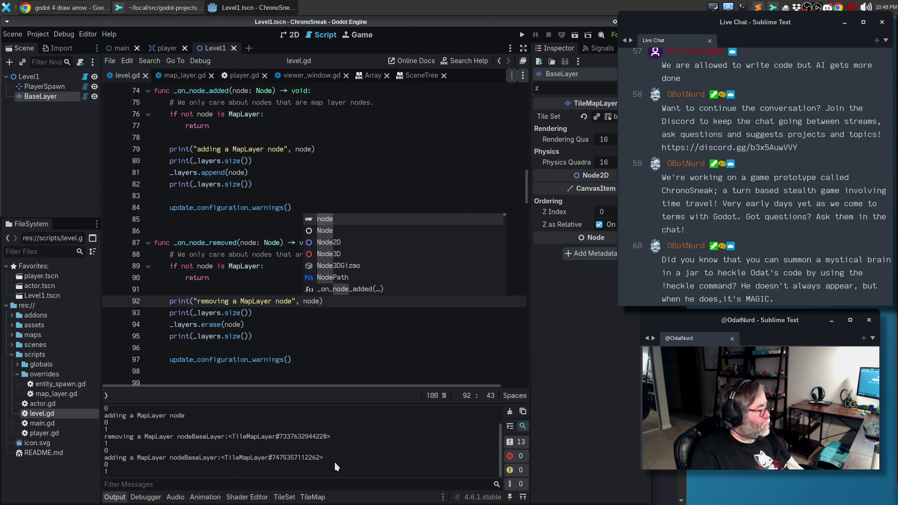
pyautogui.scroll(2, 295, 461)
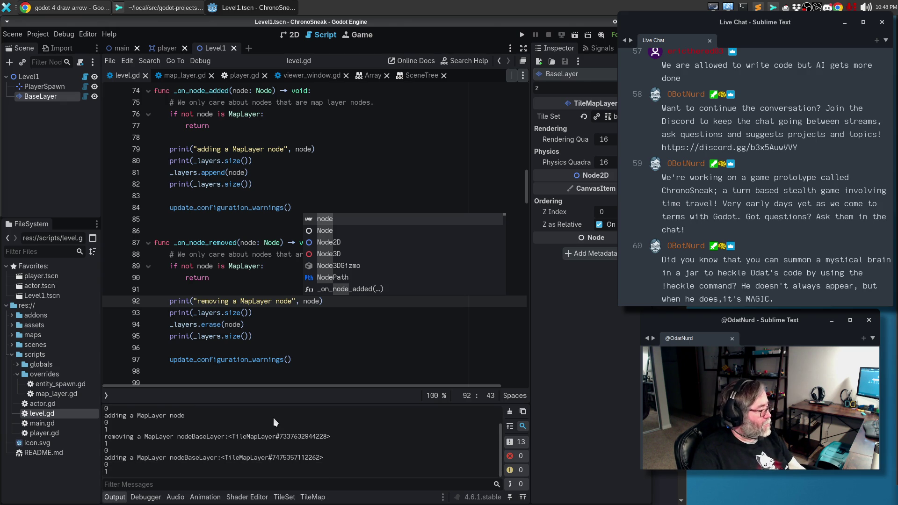
pyautogui.scroll(1, 273, 417)
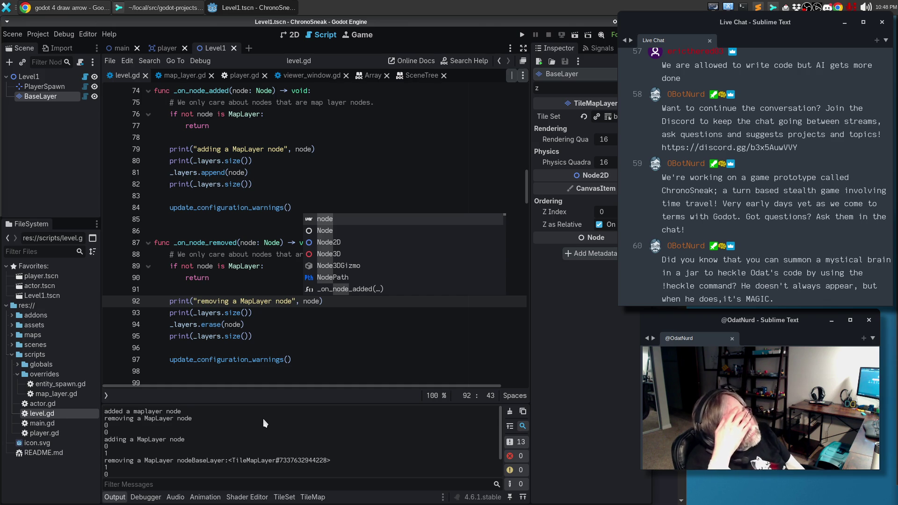
pyautogui.click(241, 184)
pyautogui.scroll(3, 258, 279)
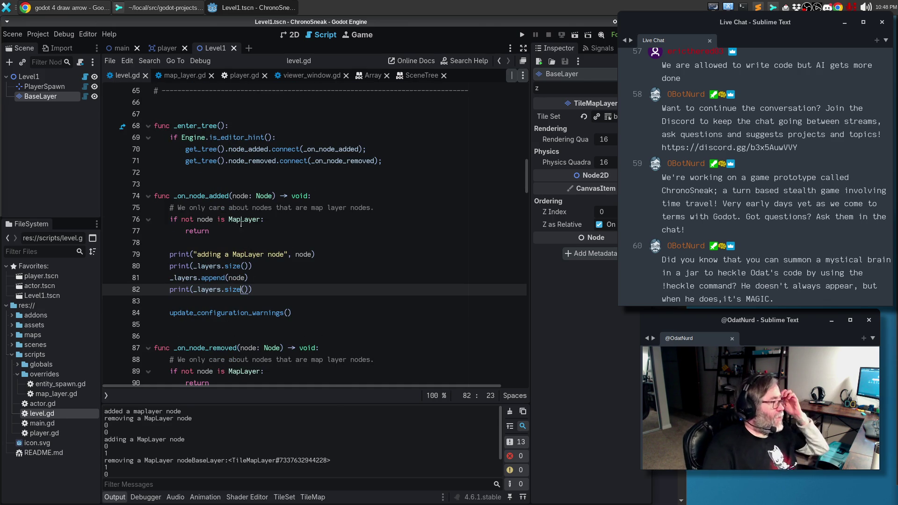
# Step: Add a func _exit_tree() -> void below _enter_tree, also giving _enter_tree a -> void return type
pyautogui.click(200, 174)
pyautogui.press('Return')
pyautogui.write('func _exit_tre')
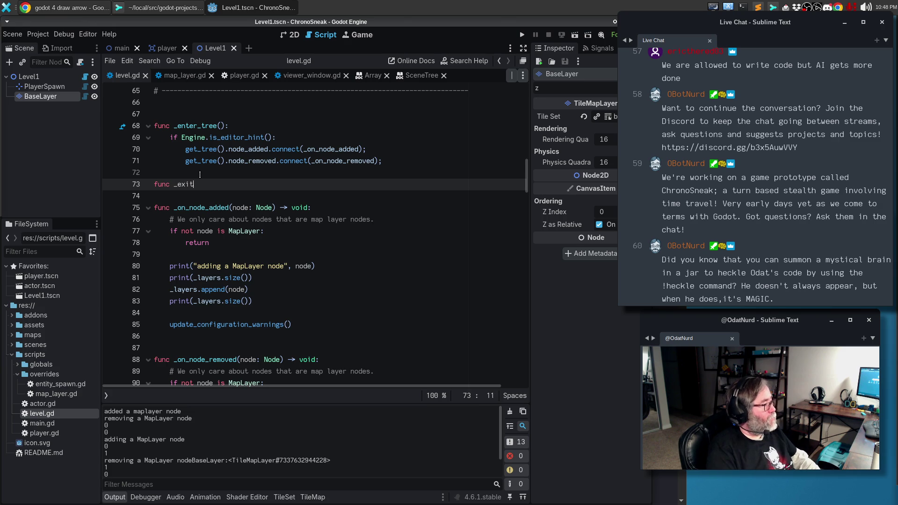
pyautogui.write('e()')
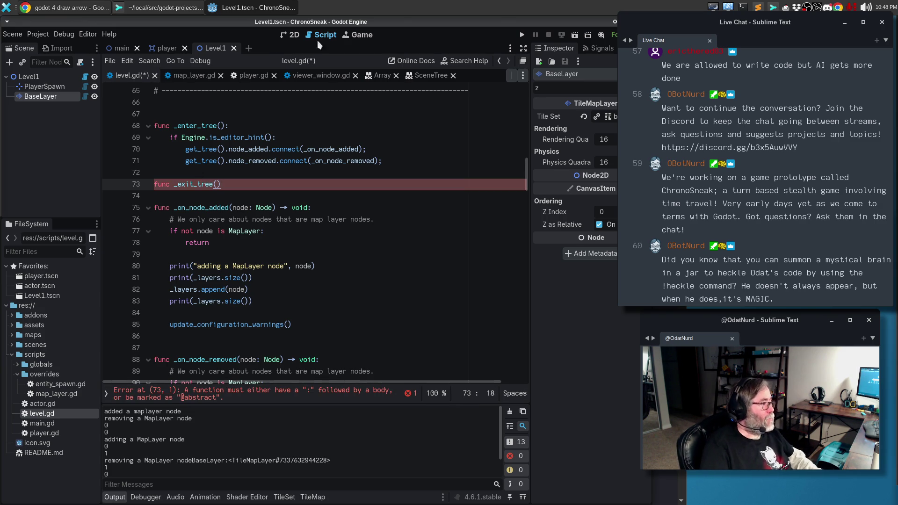
pyautogui.moveTo(393, 165); pyautogui.dragTo(154, 137)
pyautogui.hotkey('ctrl', 'c')
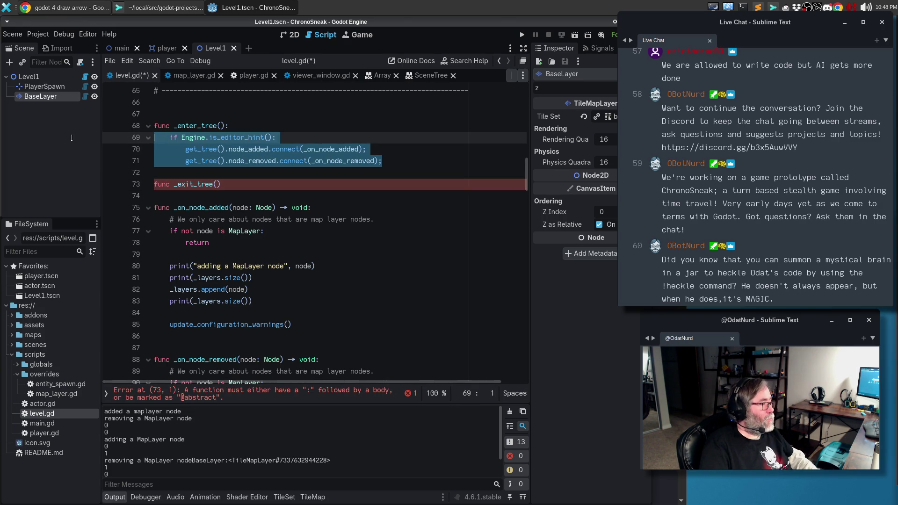
pyautogui.click(229, 182)
pyautogui.write(':')
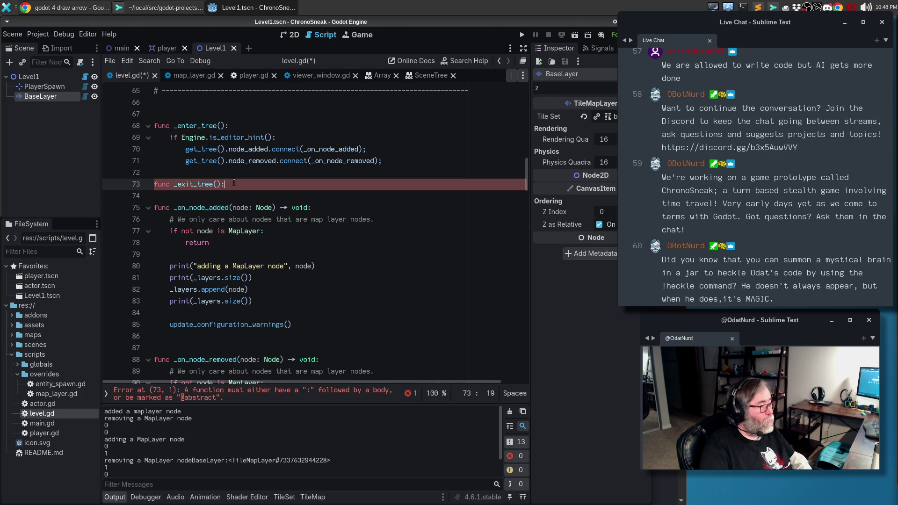
pyautogui.press('Left')
pyautogui.click(226, 126)
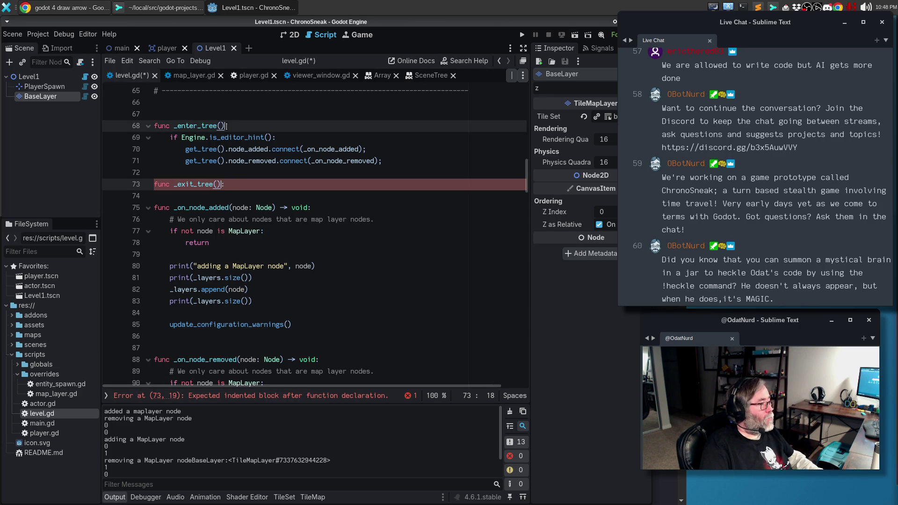
pyautogui.write('-> void')
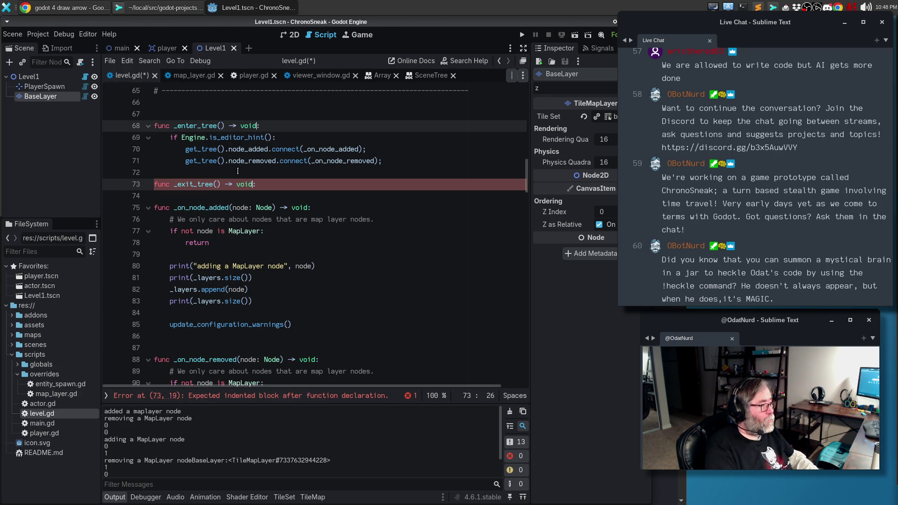
pyautogui.press('Escape')
pyautogui.press('Down')
pyautogui.press('Escape')
pyautogui.press('Down')
pyautogui.press('Down')
pyautogui.press('Down')
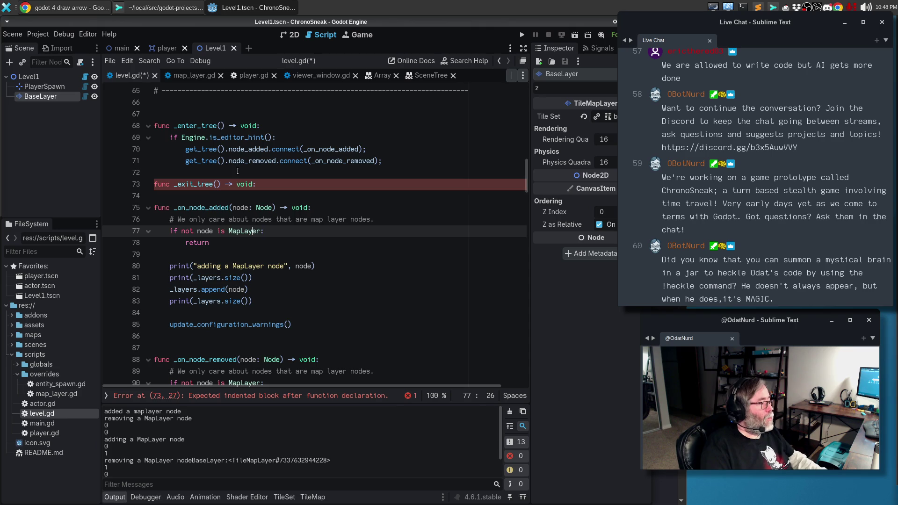
pyautogui.press('Up')
pyautogui.press('Up')
pyautogui.press('Up')
# Step: Paste the node_added and node_removed connect lines into _exit_tree and change both to disconnect
pyautogui.hotkey('ctrl', 'v')
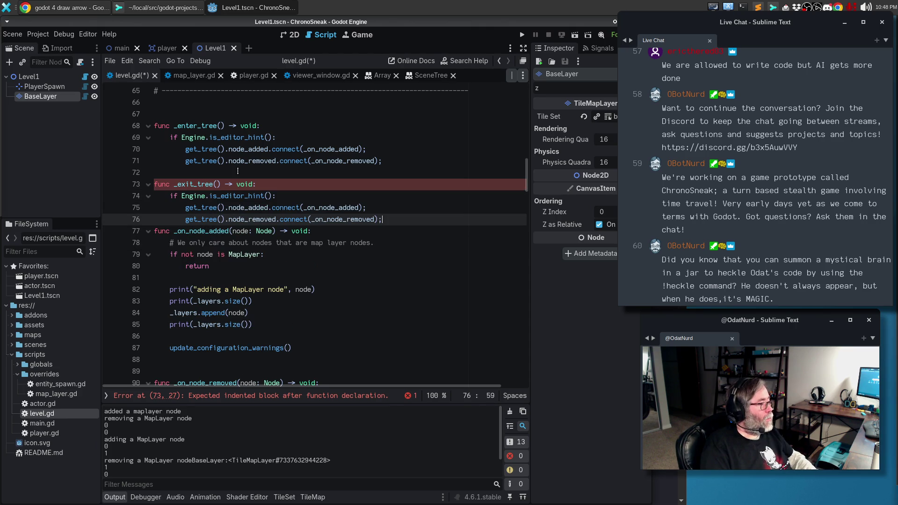
pyautogui.press('Return')
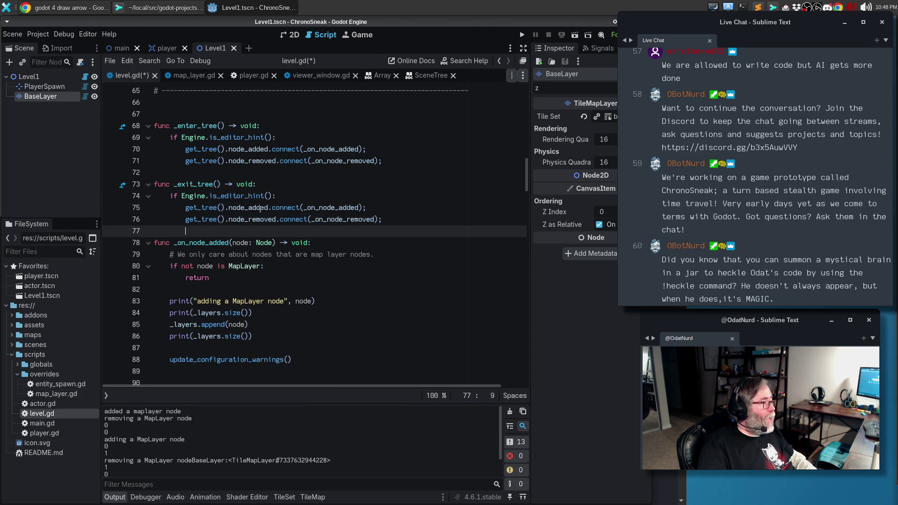
pyautogui.moveTo(267, 206)
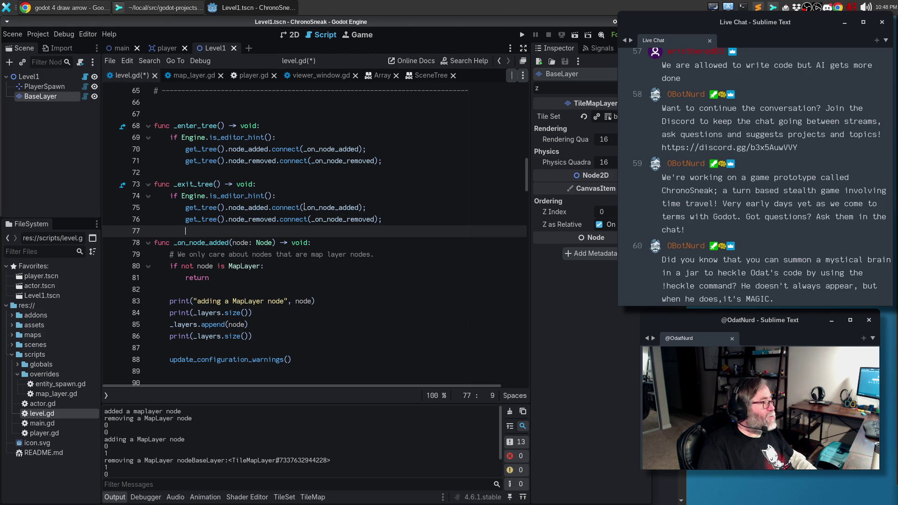
pyautogui.doubleClick(286, 208)
pyautogui.moveTo(285, 210)
pyautogui.write('dis')
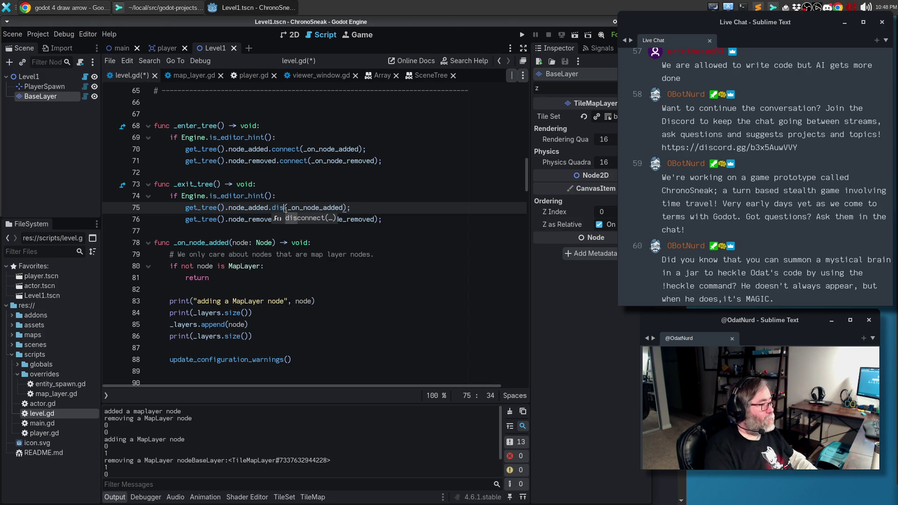
pyautogui.press('Return')
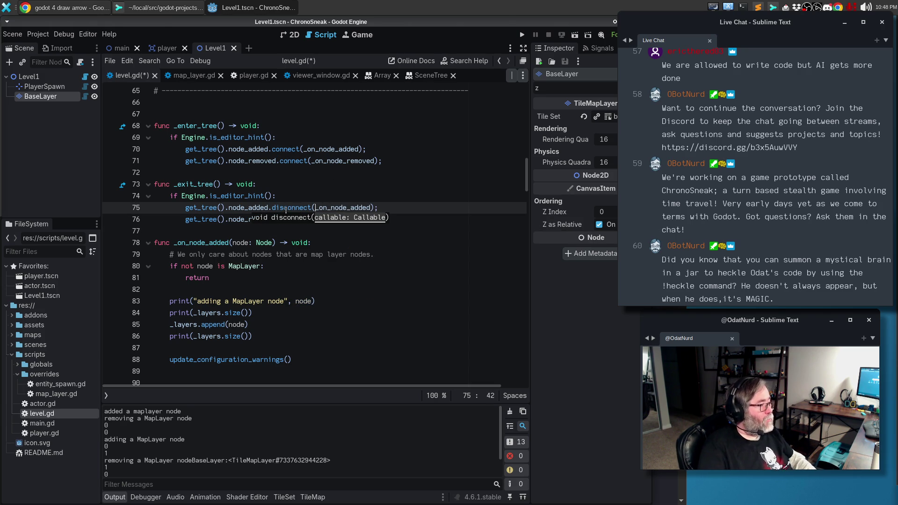
pyautogui.doubleClick(294, 219)
pyautogui.write('dis')
pyautogui.press('Return')
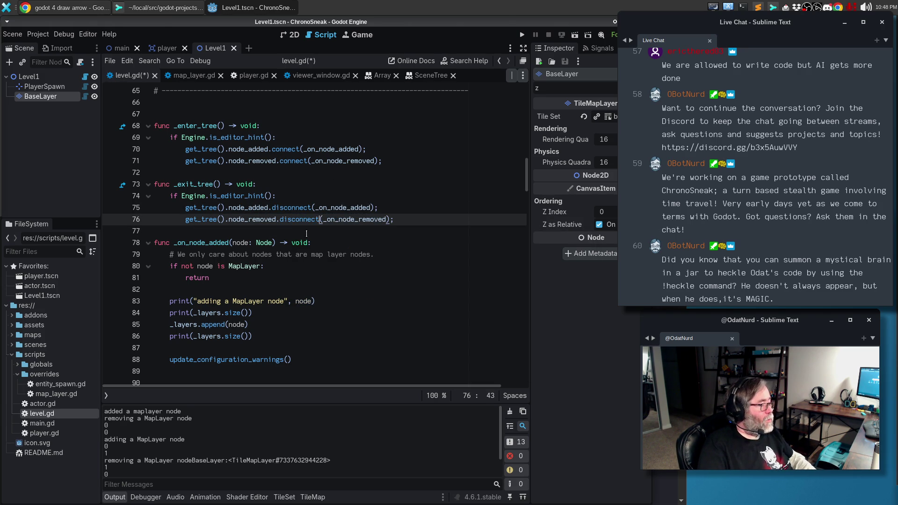
pyautogui.press('Down')
pyautogui.keyDown('ctrl'); pyautogui.click(295, 207); pyautogui.keyUp('ctrl')
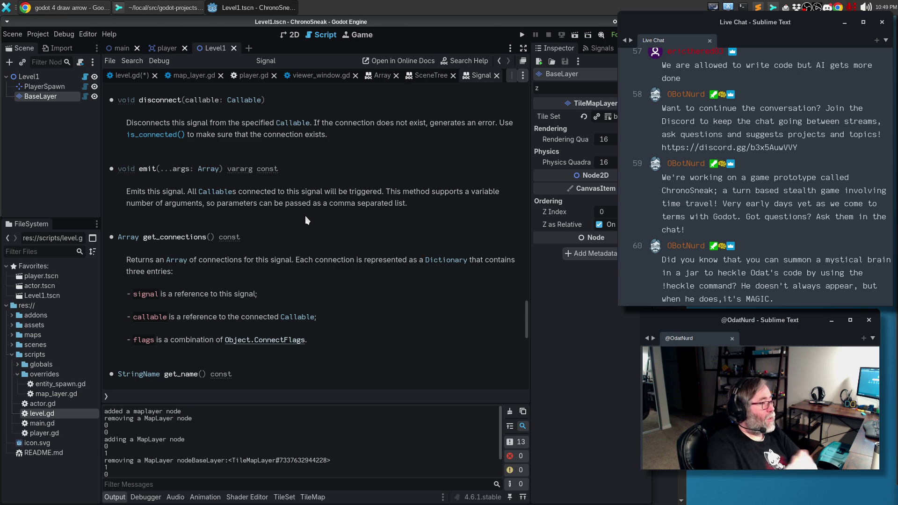
pyautogui.click(117, 77)
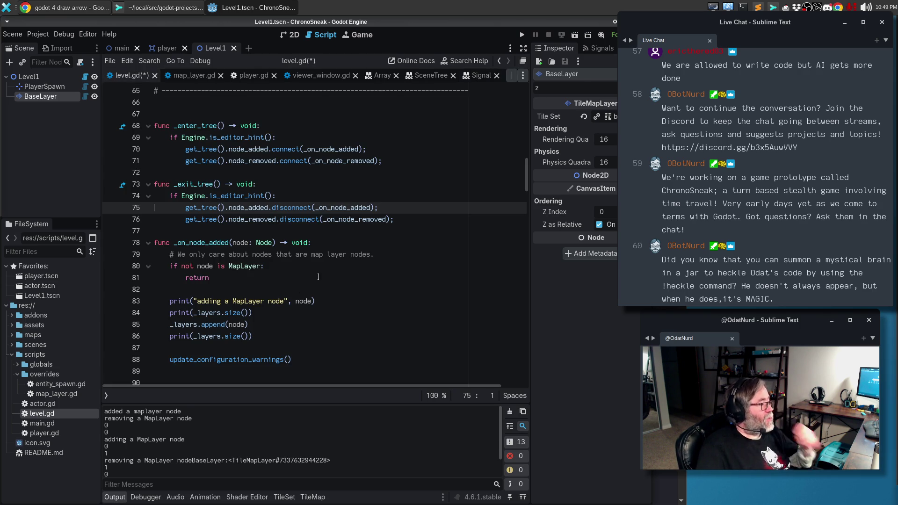
# Step: Add print("level is entering the tree; connecting") inside _enter_tree's editor-hint block
pyautogui.click(316, 139)
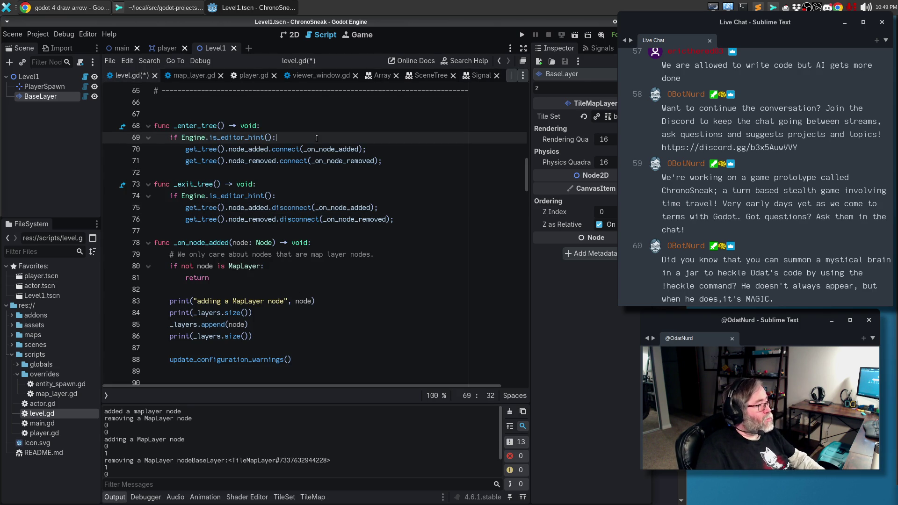
pyautogui.hotkey('ctrl', 's')
pyautogui.click(286, 131)
pyautogui.press('Return')
pyautogui.write('cw')
pyautogui.press('Return')
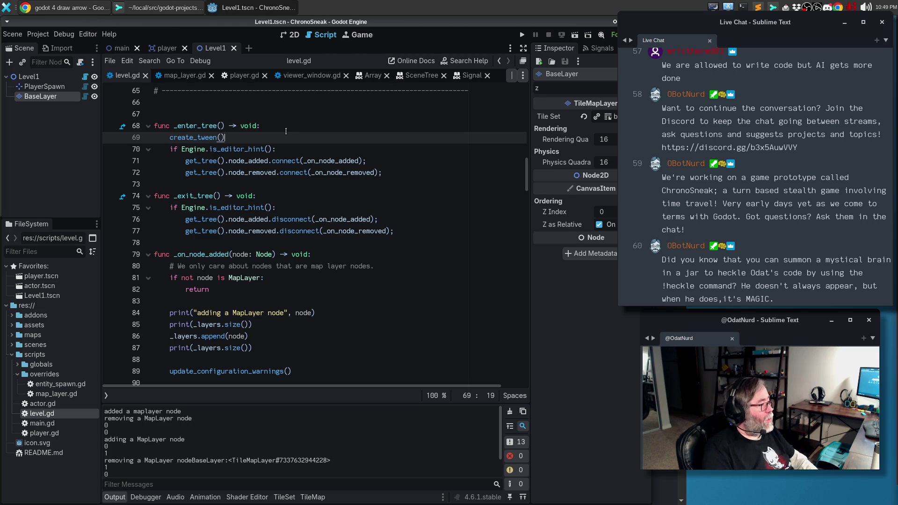
pyautogui.hotkey('ctrl', 'z')
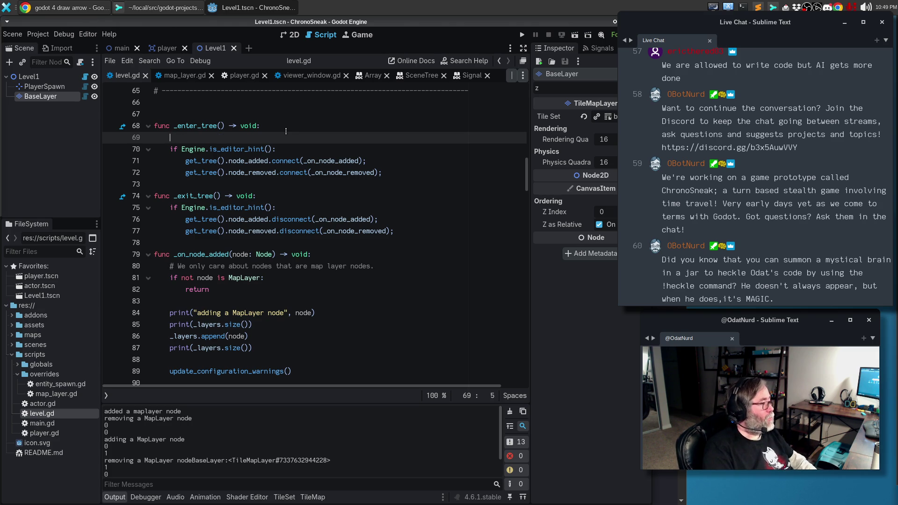
pyautogui.hotkey('ctrl', 'z')
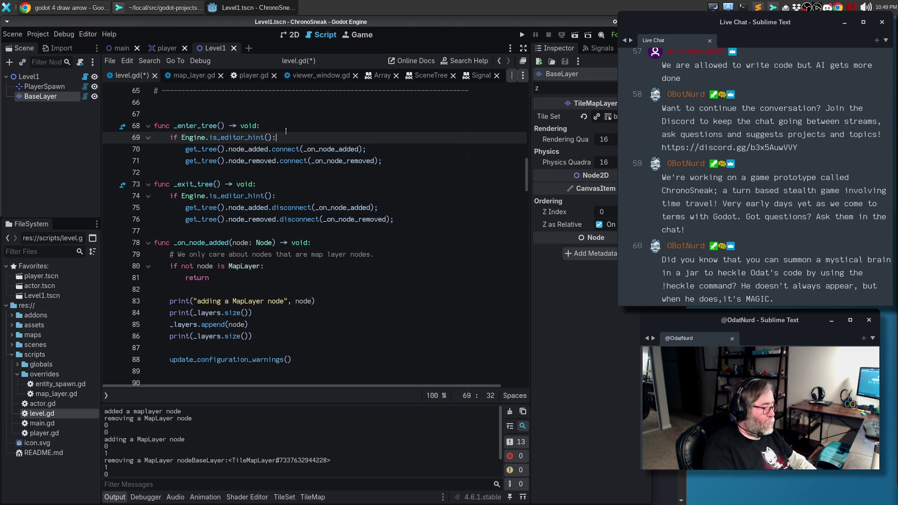
pyautogui.press('Return')
pyautogui.write('print("in editi')
pyautogui.press('BackSpace')
pyautogui.press('BackSpace')
pyautogui.press('BackSpace')
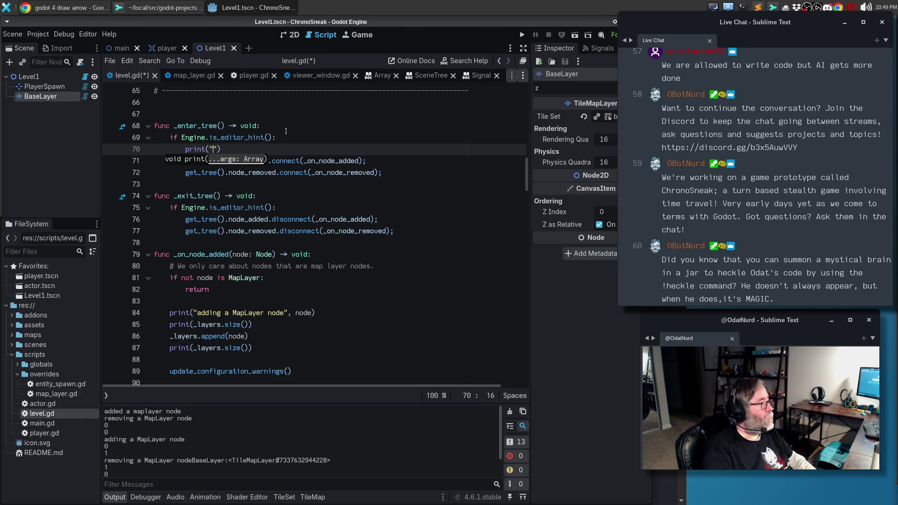
pyautogui.write('level is ')
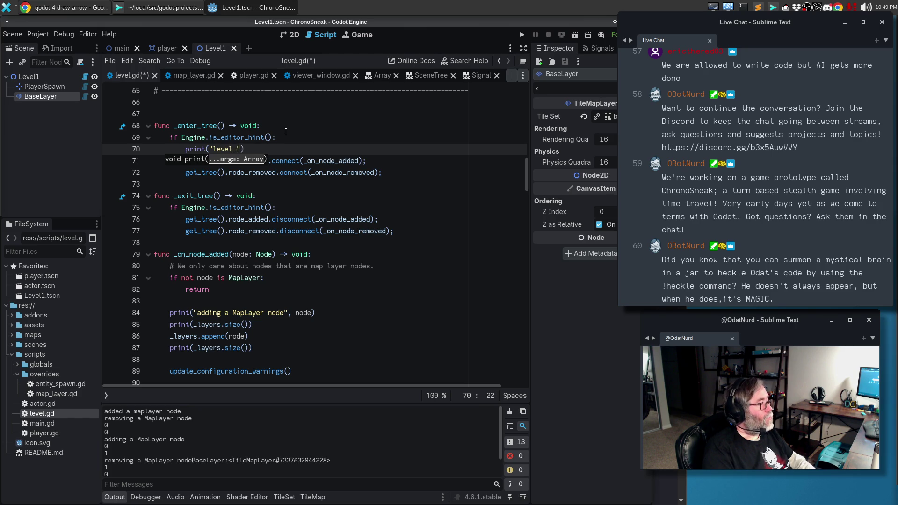
pyautogui.write('entering the tree')
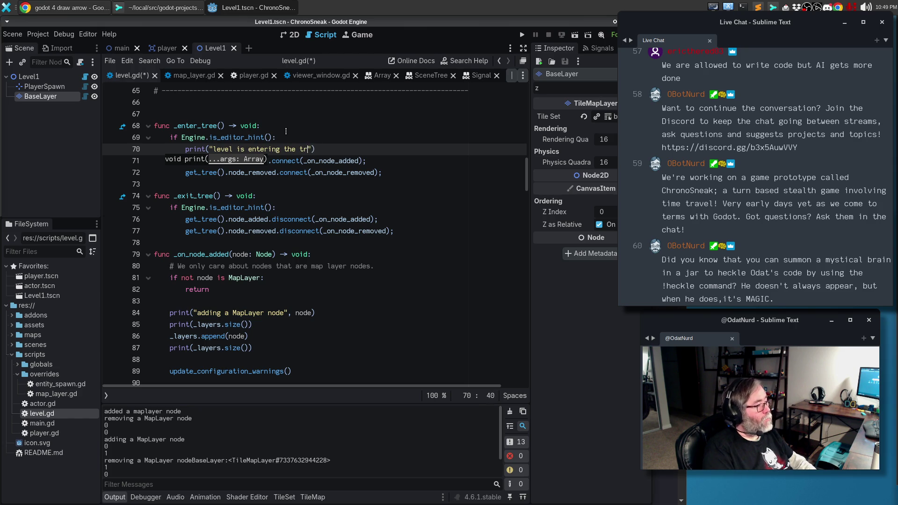
pyautogui.write('; connecting')
pyautogui.press('Down')
# Step: Copy that print into _exit_tree as "level is leaving the tree; disconnecting" and save level.gd
pyautogui.press('Up')
pyautogui.hotkey('ctrl', 'c')
pyautogui.press('Down')
pyautogui.press('Down')
pyautogui.press('Down')
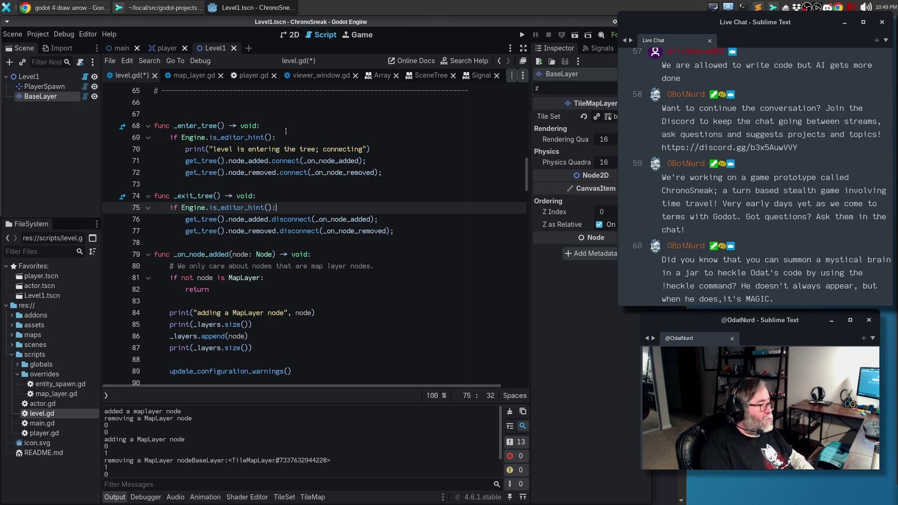
pyautogui.hotkey('ctrl', 'v')
pyautogui.press('BackSpace')
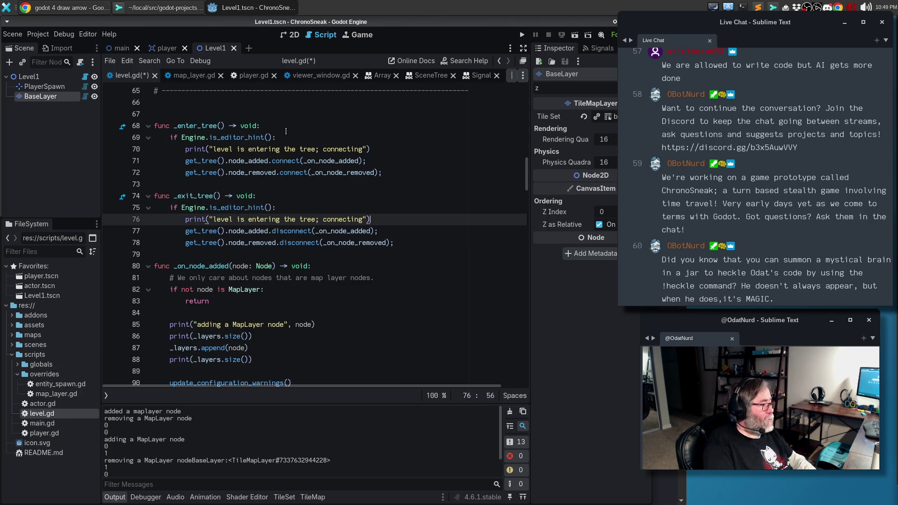
pyautogui.doubleClick(253, 219)
pyautogui.write('leaving')
pyautogui.press('End')
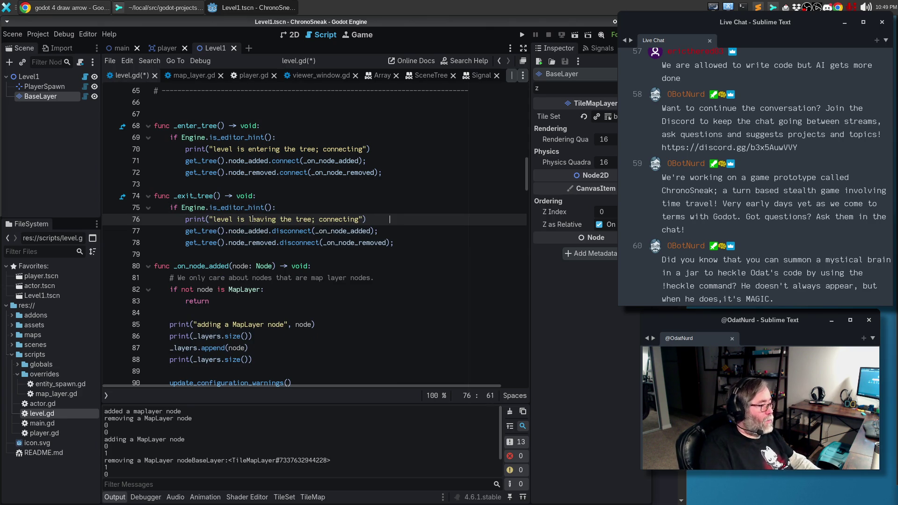
pyautogui.hotkey('ctrl', 'BackSpace')
pyautogui.write('disconnecting')
pyautogui.hotkey('ctrl', 's')
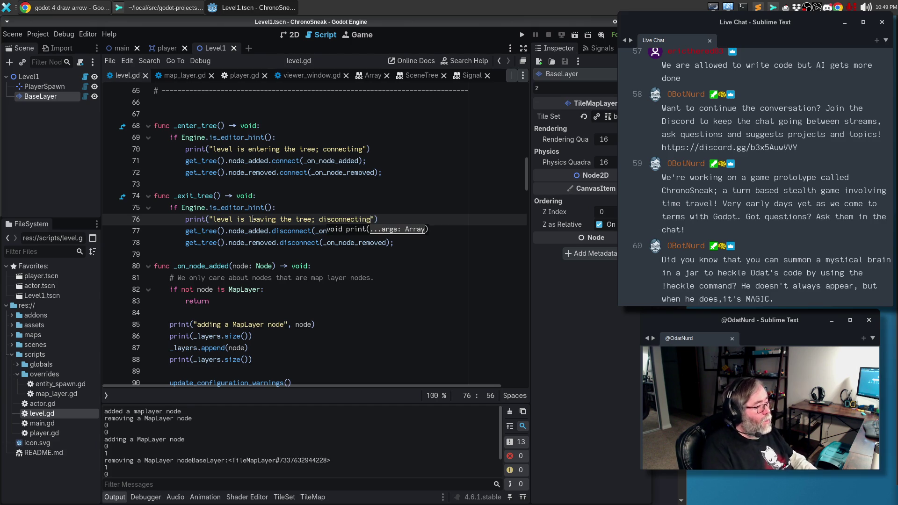
# Step: Reload the current project and show the Output log
pyautogui.click(30, 33)
pyautogui.click(77, 127)
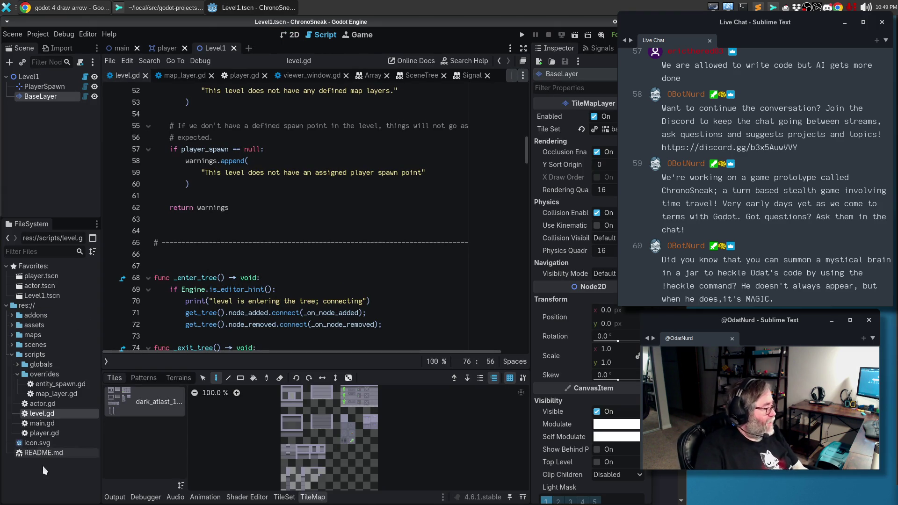
pyautogui.click(115, 497)
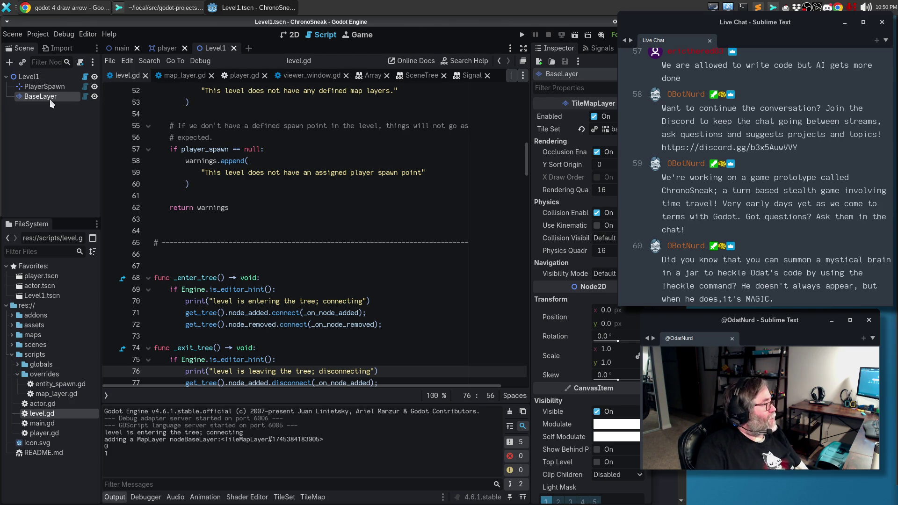
# Step: Reload the saved Level1 scene and review the leaving and entering messages in Output
pyautogui.click(18, 36)
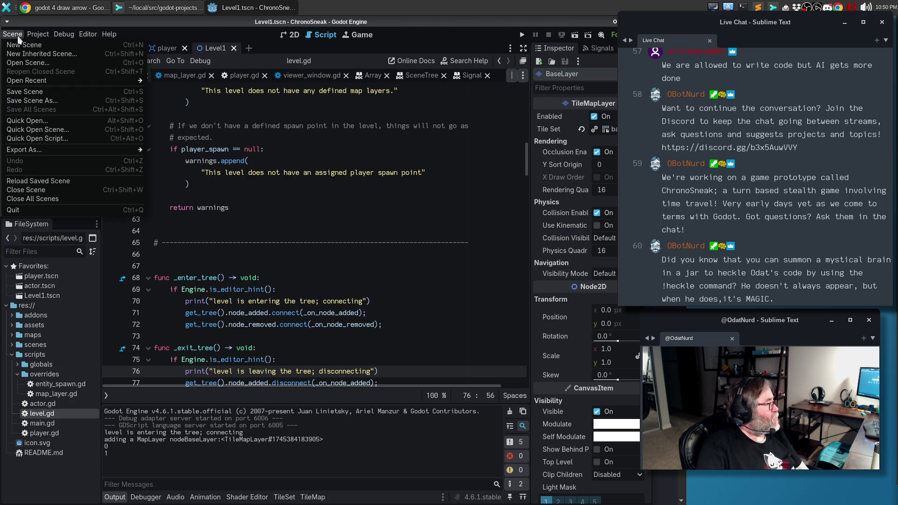
pyautogui.click(50, 182)
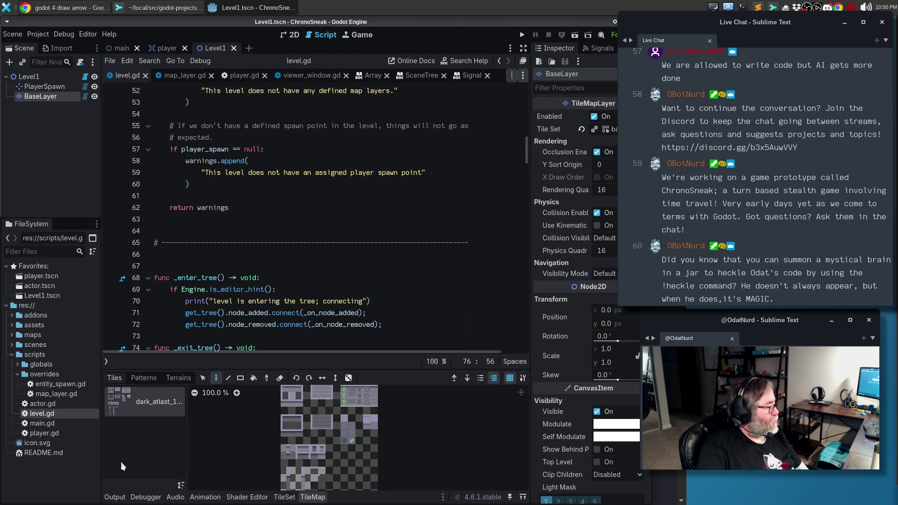
pyautogui.click(115, 496)
pyautogui.scroll(2, 274, 445)
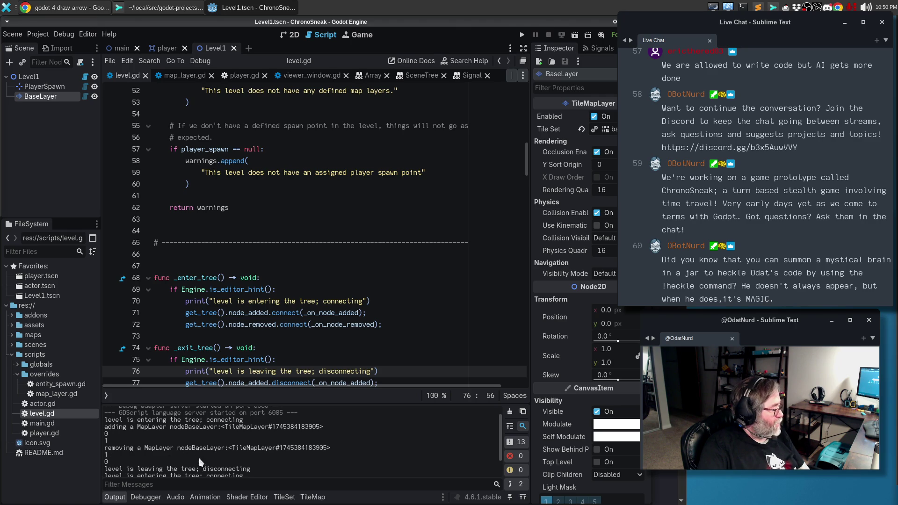
pyautogui.scroll(-1, 201, 460)
pyautogui.scroll(-1, 220, 462)
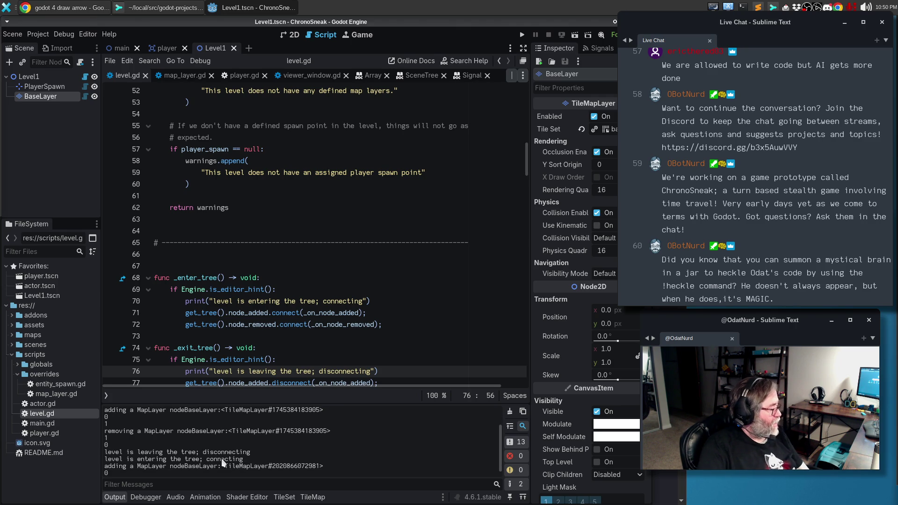
pyautogui.scroll(-1, 210, 457)
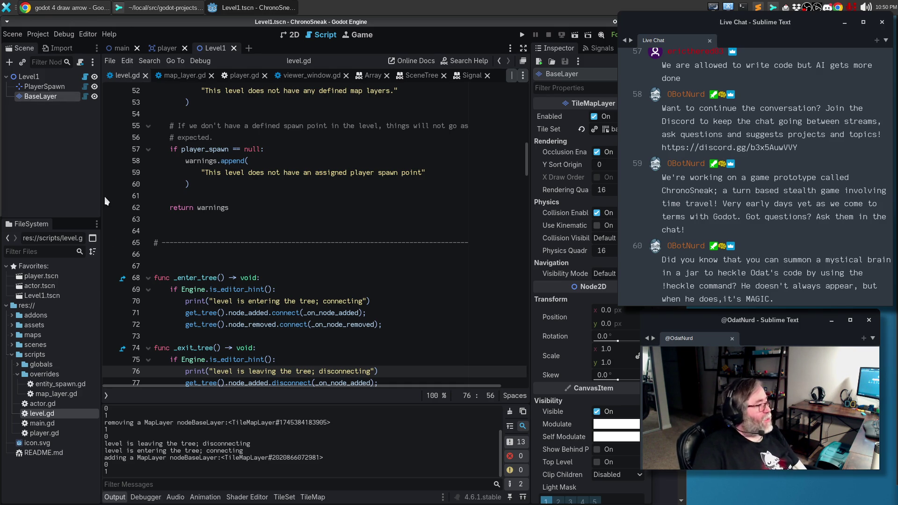
pyautogui.press('Delete')
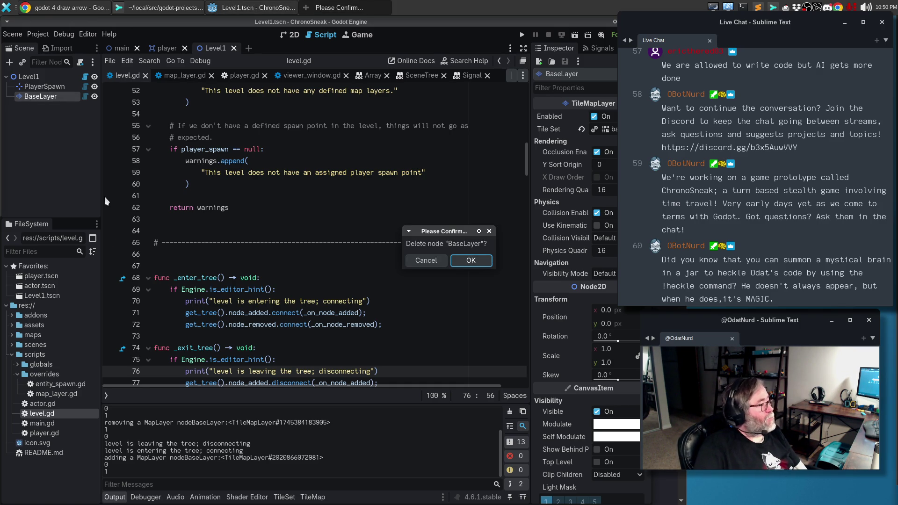
pyautogui.click(480, 261)
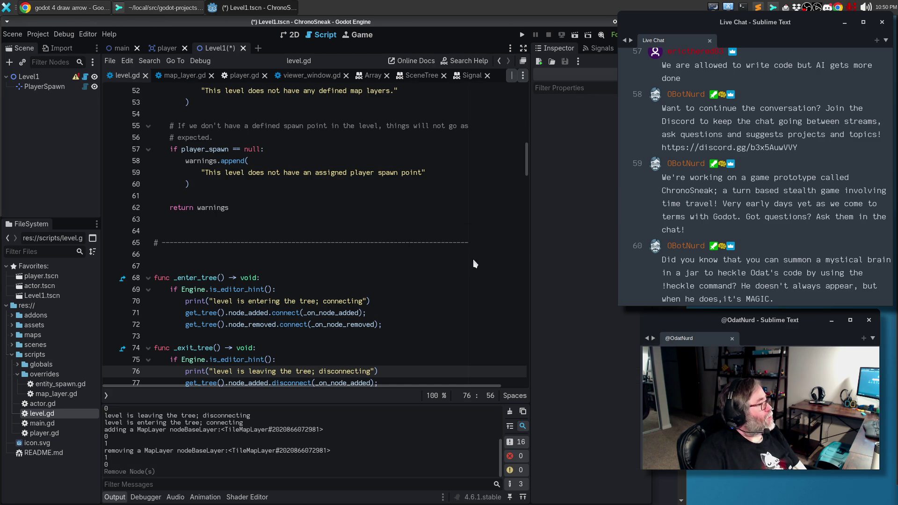
pyautogui.moveTo(77, 78)
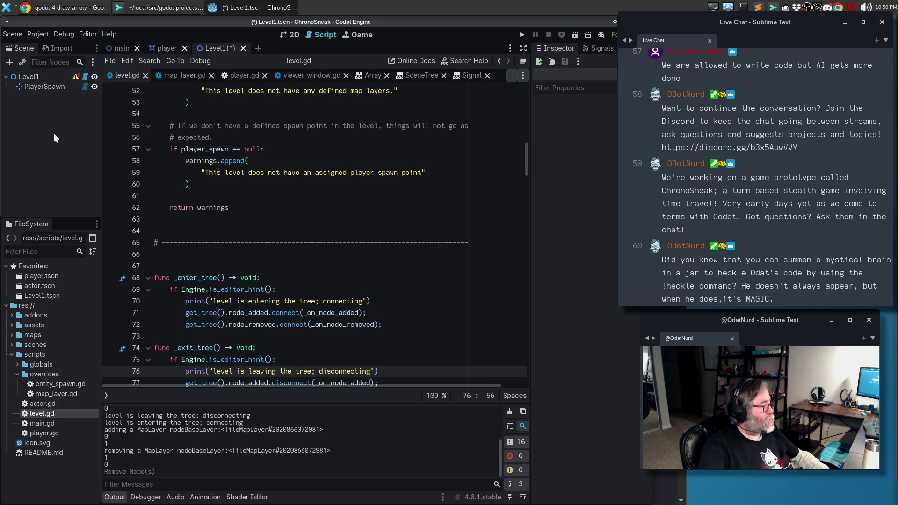
pyautogui.hotkey('ctrl', 'z')
pyautogui.click(206, 197)
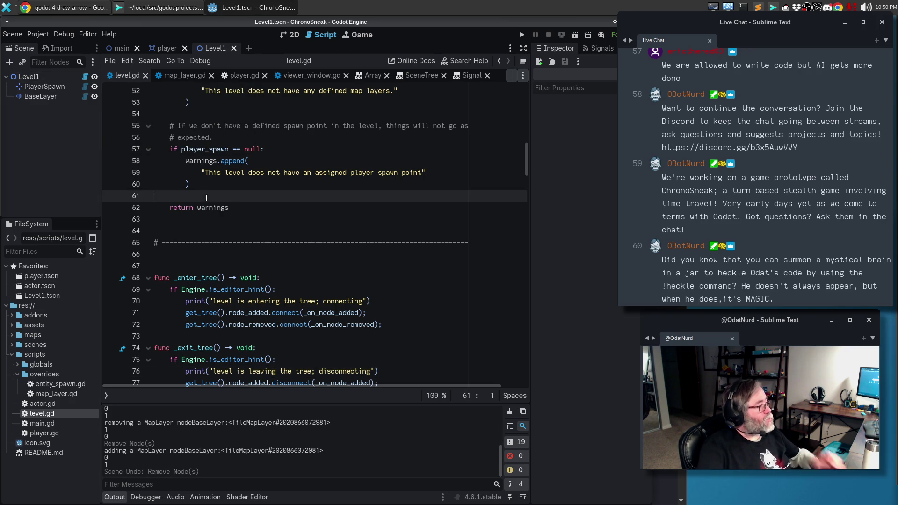
# Step: Extend line 44's condition with 'and _layers.size() != 0' after have_base, and save level.gd
pyautogui.scroll(6, 263, 202)
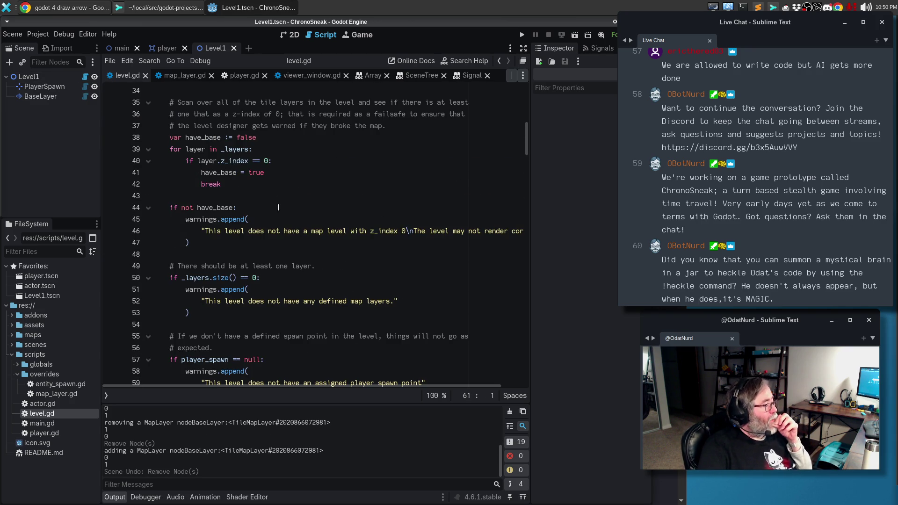
pyautogui.click(234, 208)
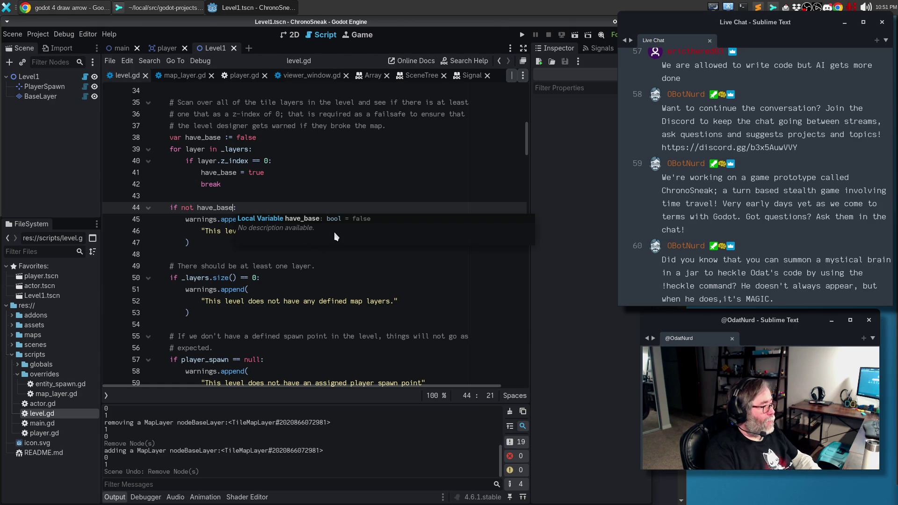
pyautogui.write('&')
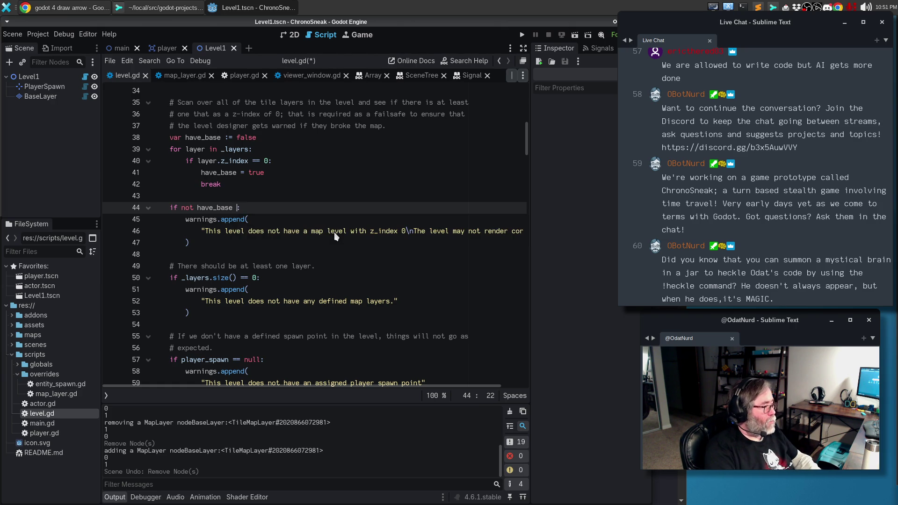
pyautogui.press('BackSpace')
pyautogui.write('and _laz')
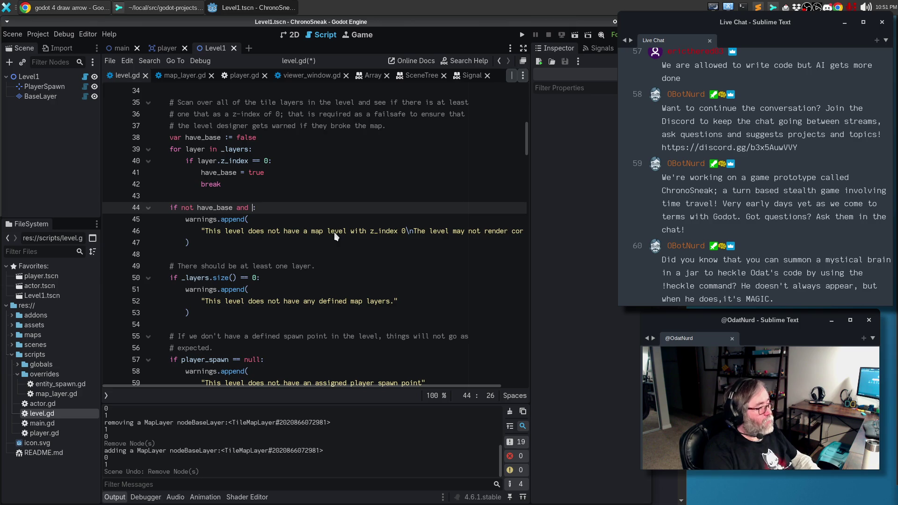
pyautogui.press('BackSpace')
pyautogui.write('yers.size')
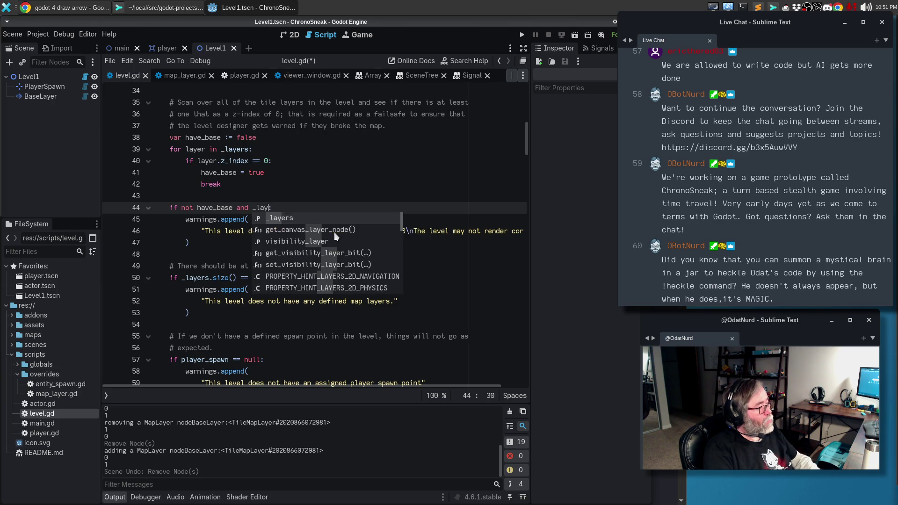
pyautogui.write('() != 0')
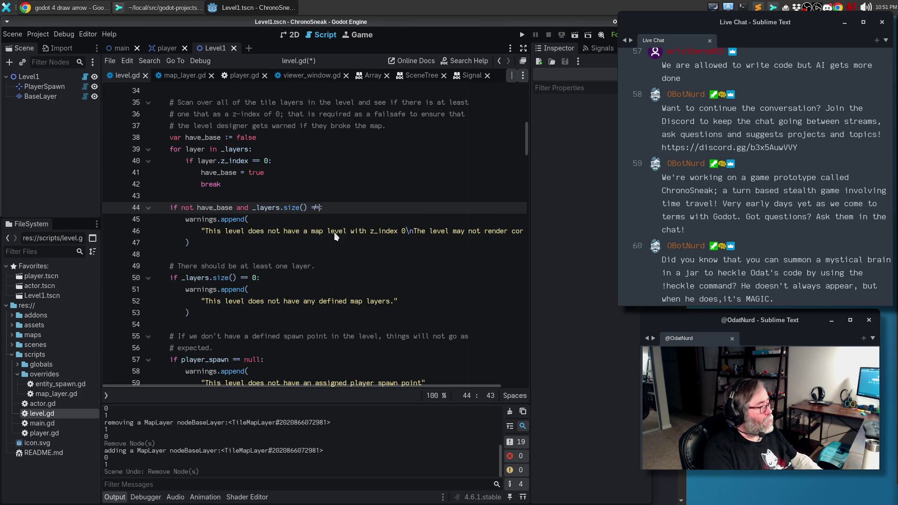
pyautogui.hotkey('ctrl', 's')
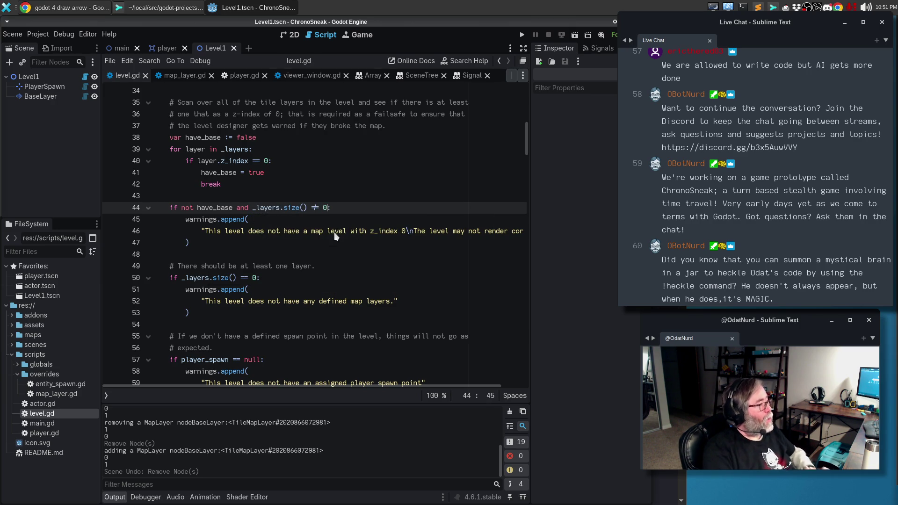
# Step: Delete BaseLayer to check the missing-base warning, then undo the deletion
pyautogui.click(49, 97)
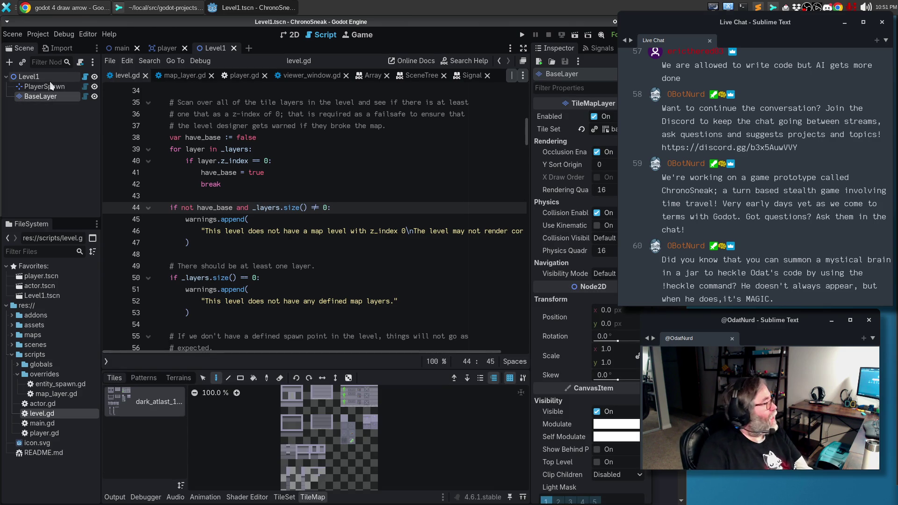
pyautogui.press('Delete')
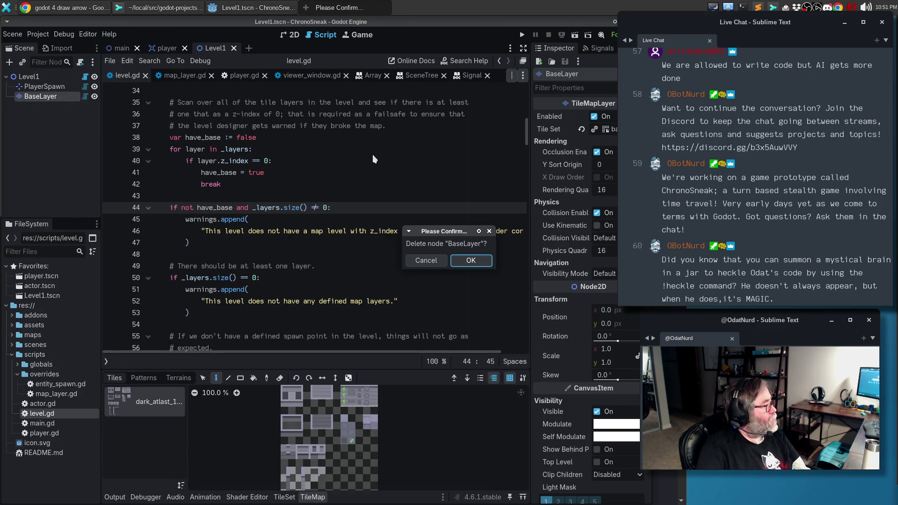
pyautogui.click(484, 260)
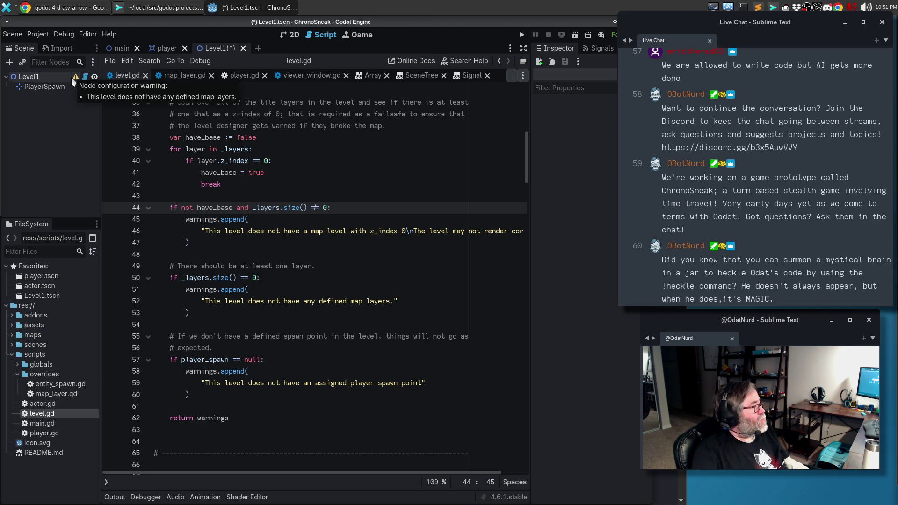
pyautogui.hotkey('ctrl', 'z')
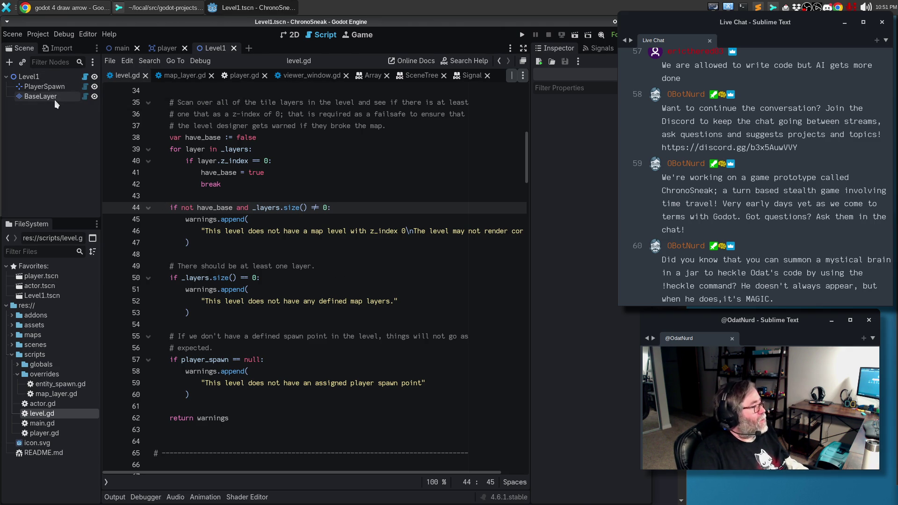
# Step: Set BaseLayer's Z Index to 1 to check the warning, revert it to 0, and save
pyautogui.click(54, 97)
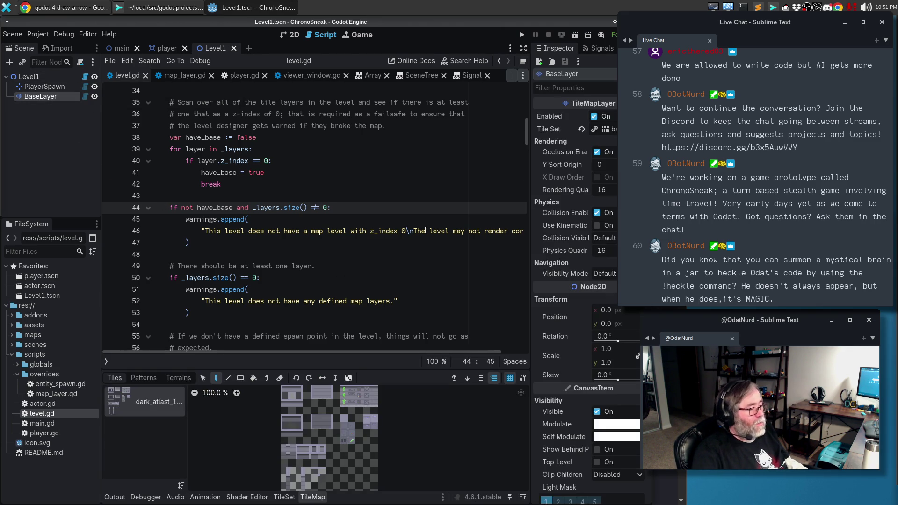
pyautogui.click(586, 88)
pyautogui.write('z')
pyautogui.click(608, 211)
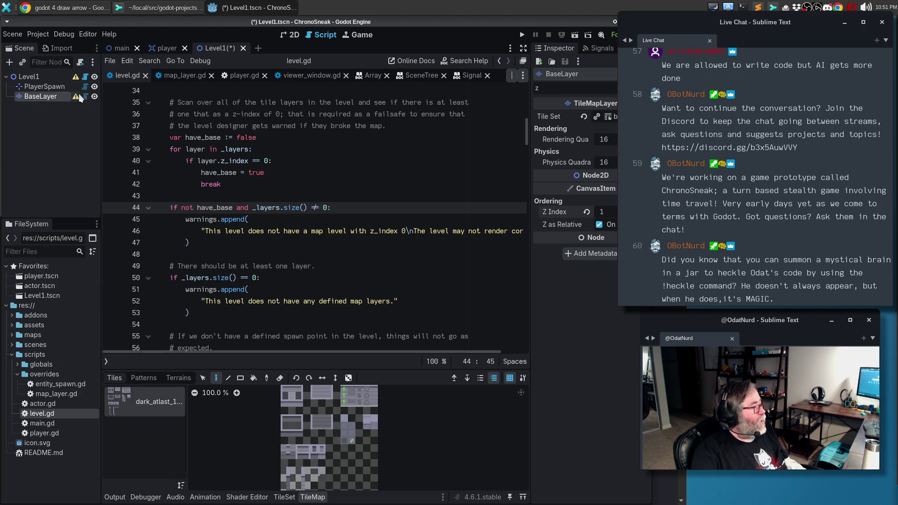
pyautogui.moveTo(76, 99)
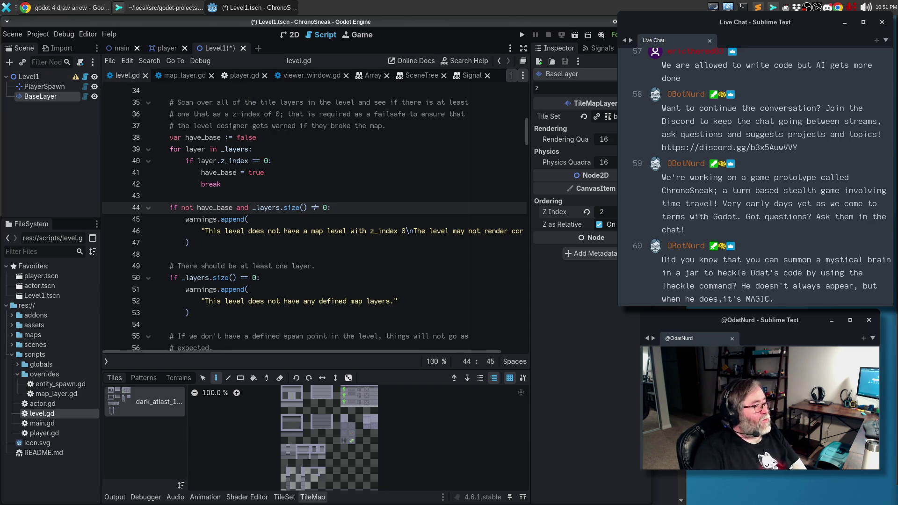
pyautogui.click(586, 212)
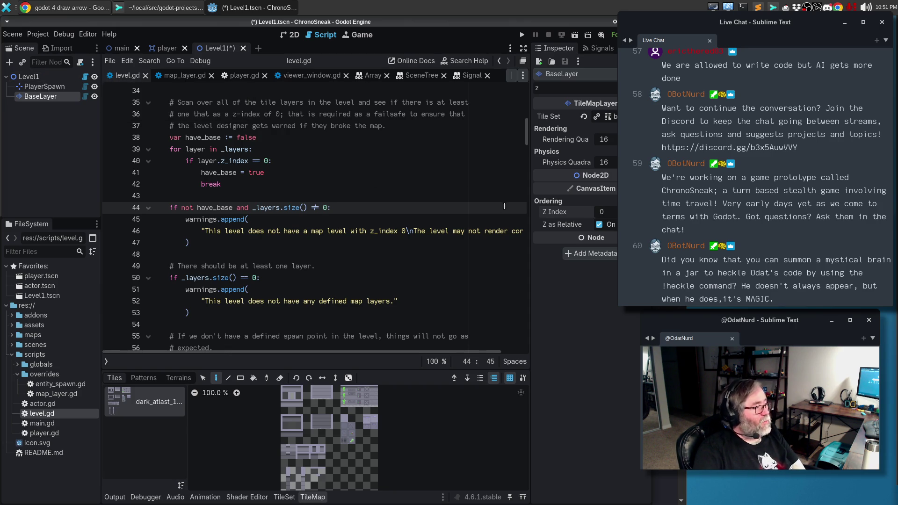
pyautogui.click(329, 230)
pyautogui.hotkey('ctrl', 's')
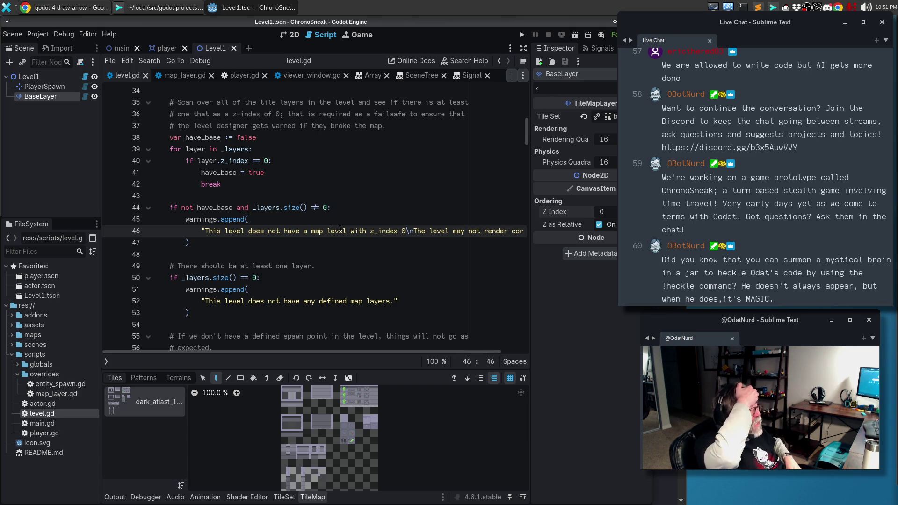
pyautogui.click(42, 8)
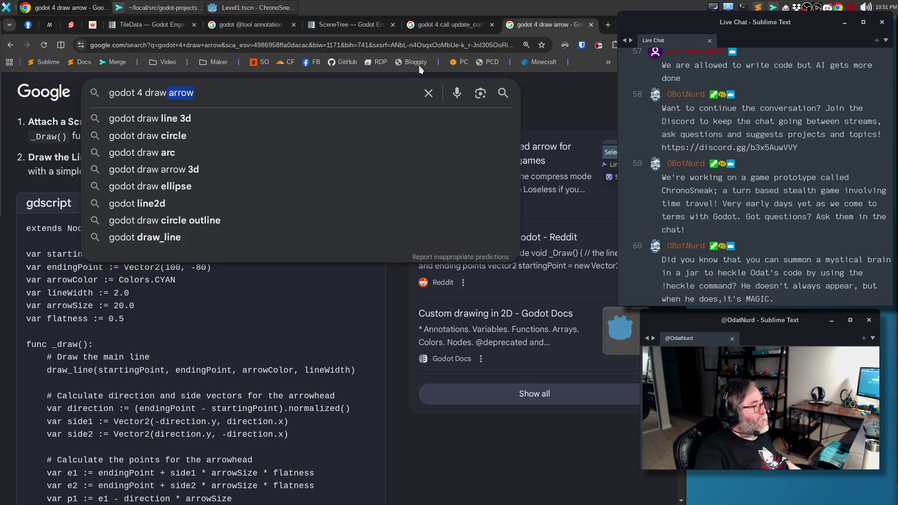
# Step: Search Google for 'godot possible to exit the tree before you enter it'
pyautogui.click(308, 94)
pyautogui.hotkey('ctrl', 'a')
pyautogui.write('g')
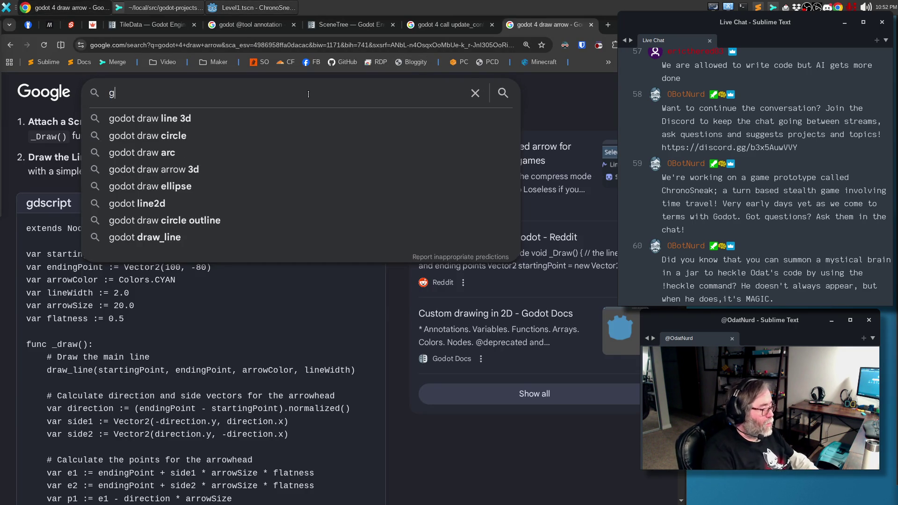
pyautogui.write('odot possible to b')
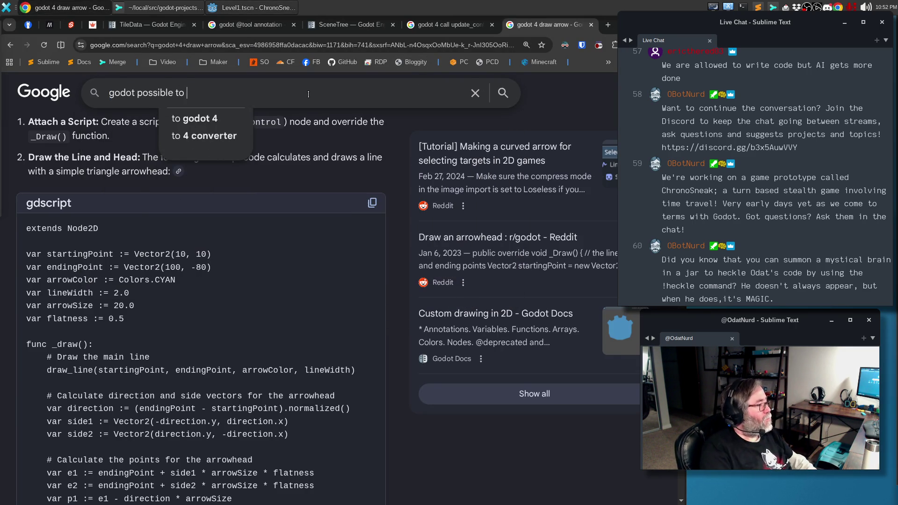
pyautogui.press('BackSpace')
pyautogui.write('exit the tree before you enter i')
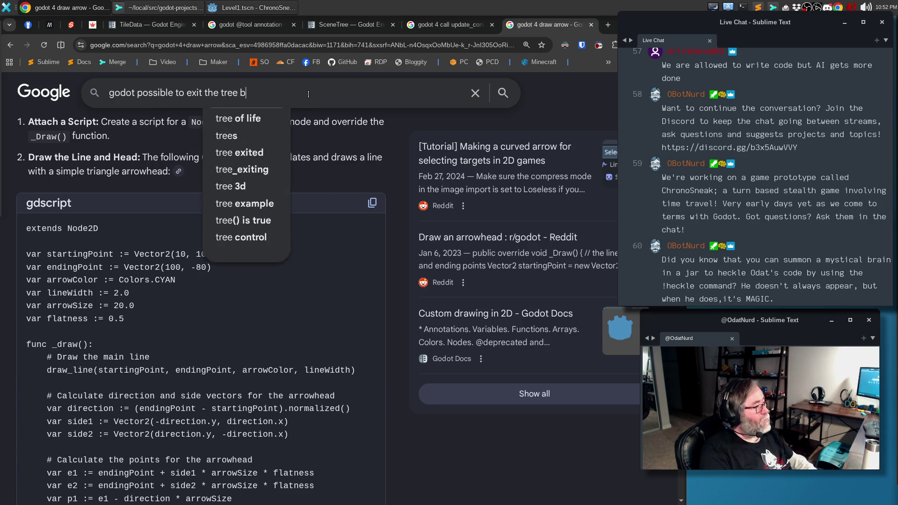
pyautogui.write('t')
pyautogui.press('Return')
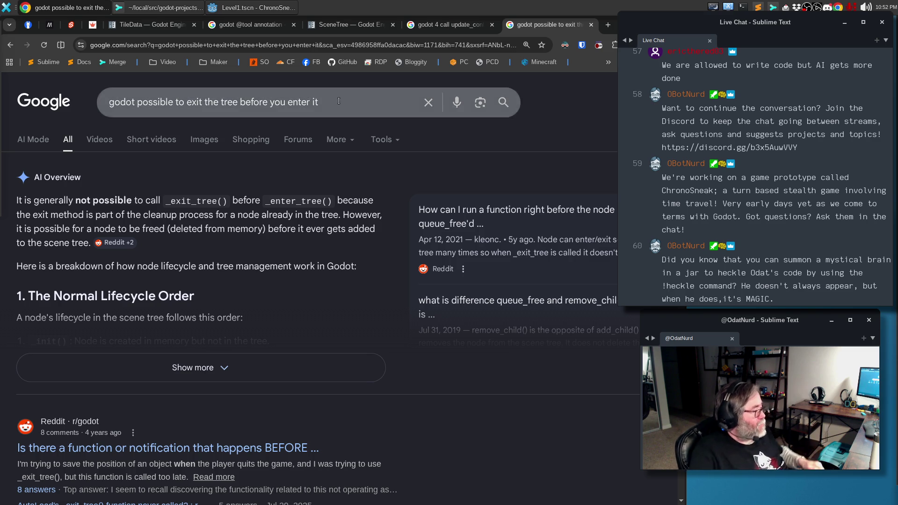
# Step: Expand and read the full AI overview answer, then return to Godot
pyautogui.click(196, 367)
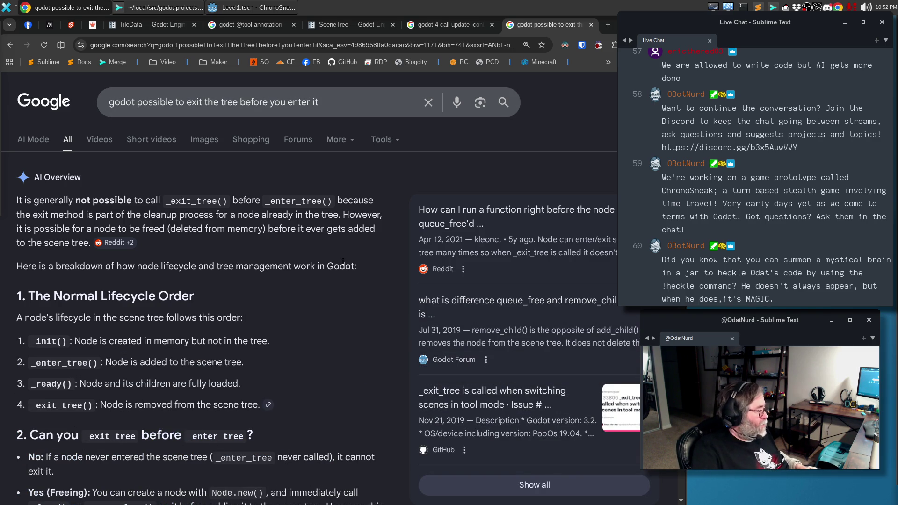
pyautogui.scroll(-4, 342, 261)
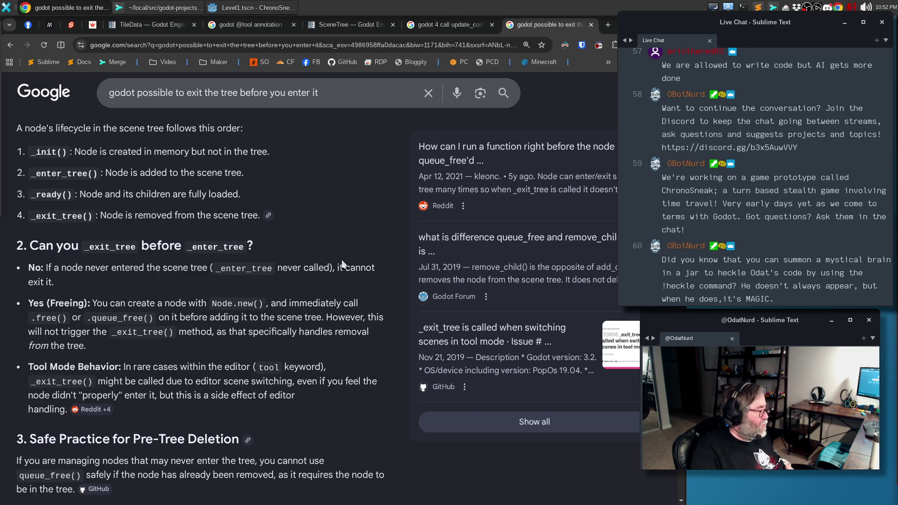
pyautogui.scroll(-4, 283, 334)
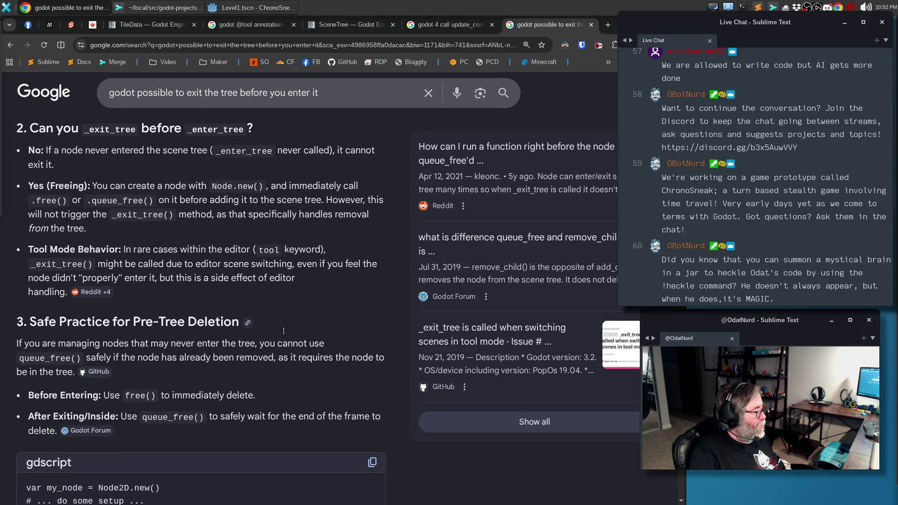
pyautogui.scroll(-5, 284, 335)
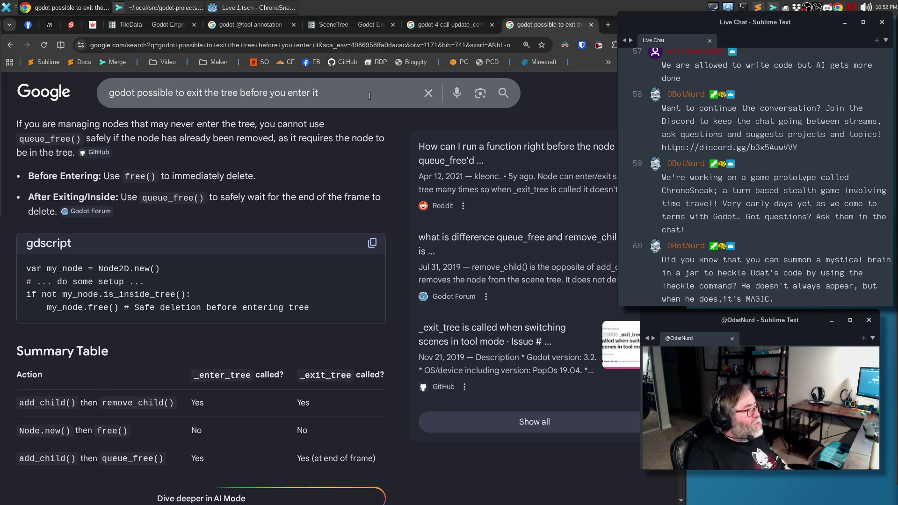
pyautogui.click(228, 9)
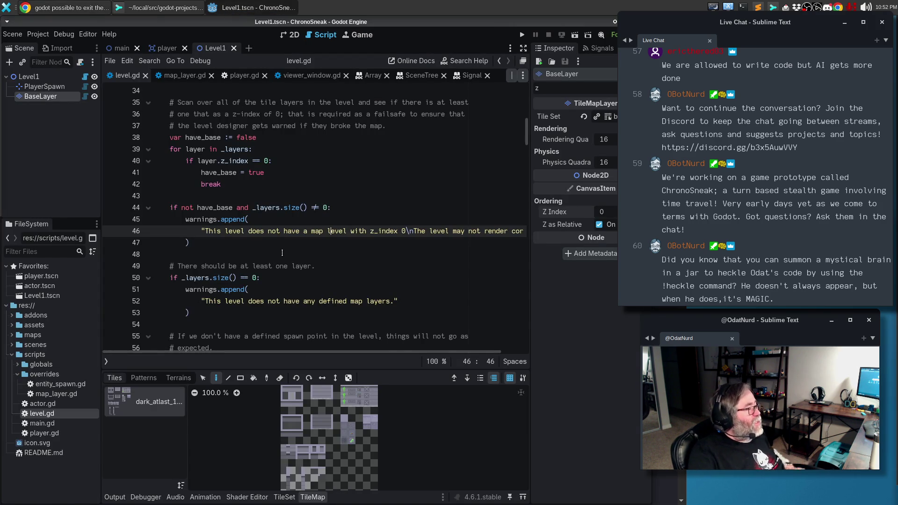
# Step: Widen the script editor and scroll level.gd to the layer-warning checks in _get_configuration_warnings
pyautogui.scroll(6, 300, 216)
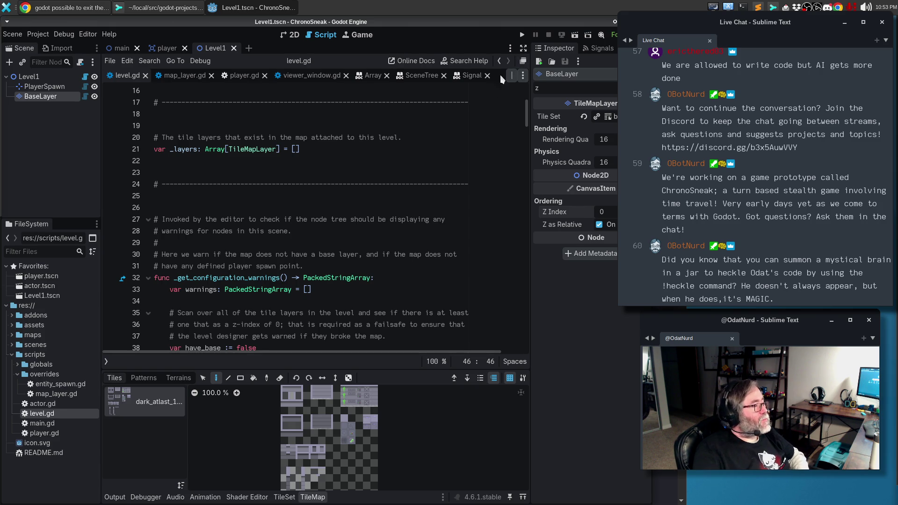
pyautogui.click(523, 48)
pyautogui.scroll(5, 397, 248)
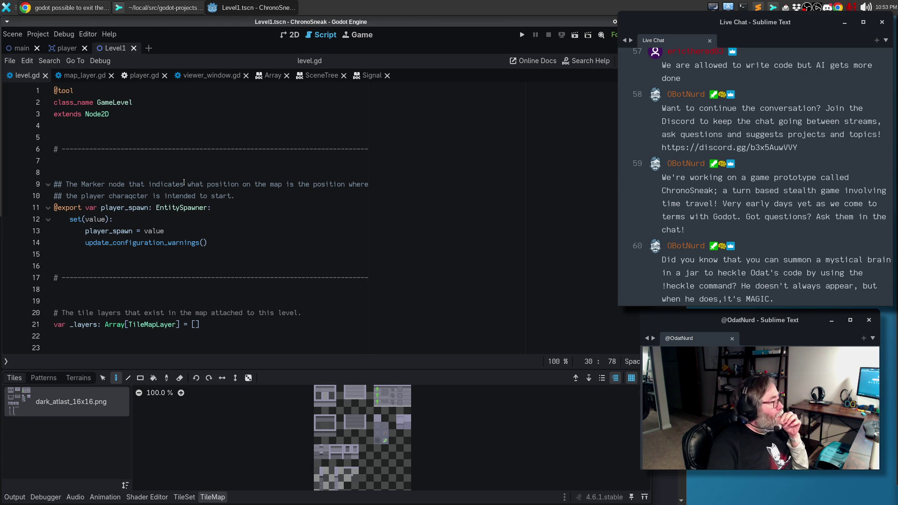
pyautogui.click(245, 203)
pyautogui.scroll(-4, 267, 184)
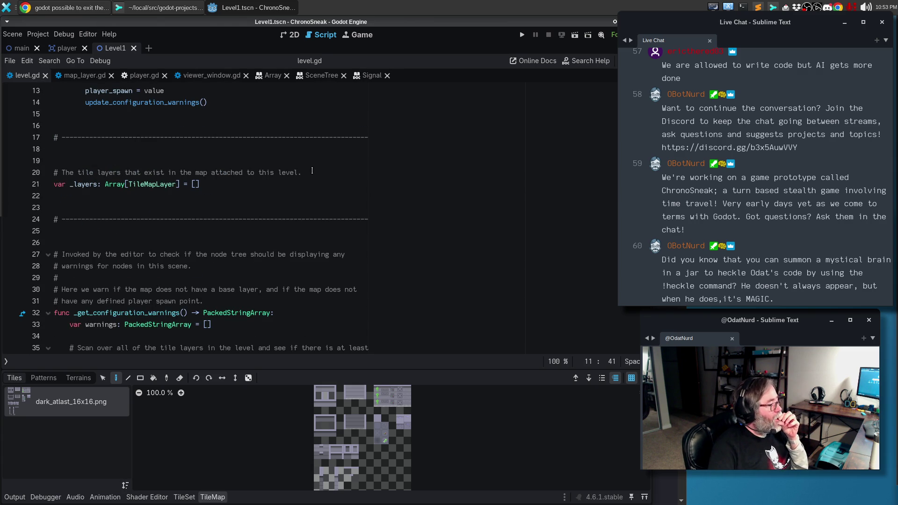
pyautogui.scroll(-4, 312, 173)
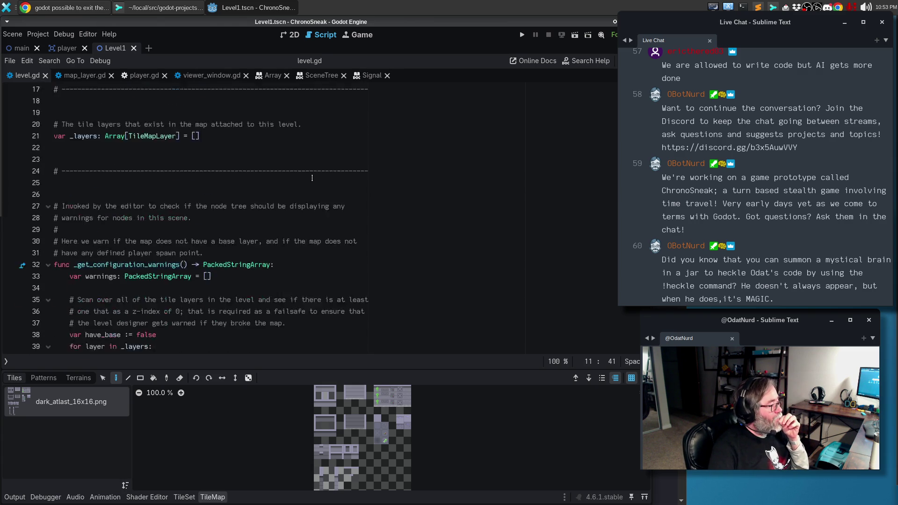
pyautogui.scroll(-2, 312, 178)
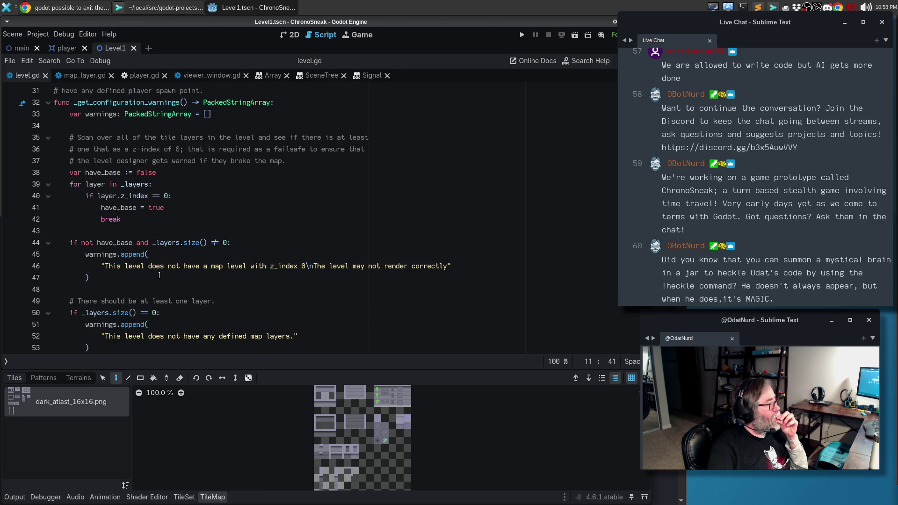
pyautogui.scroll(-1, 159, 274)
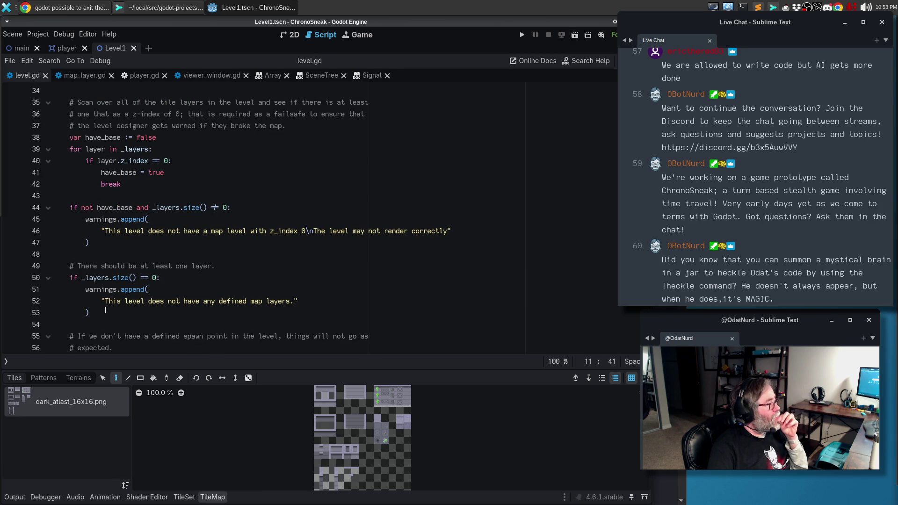
# Step: Add an 'elif not have_base:' line after the _layers.size() == 0 warning block
pyautogui.click(106, 310)
pyautogui.press('Return')
pyautogui.press('BackSpace')
pyautogui.write('elif')
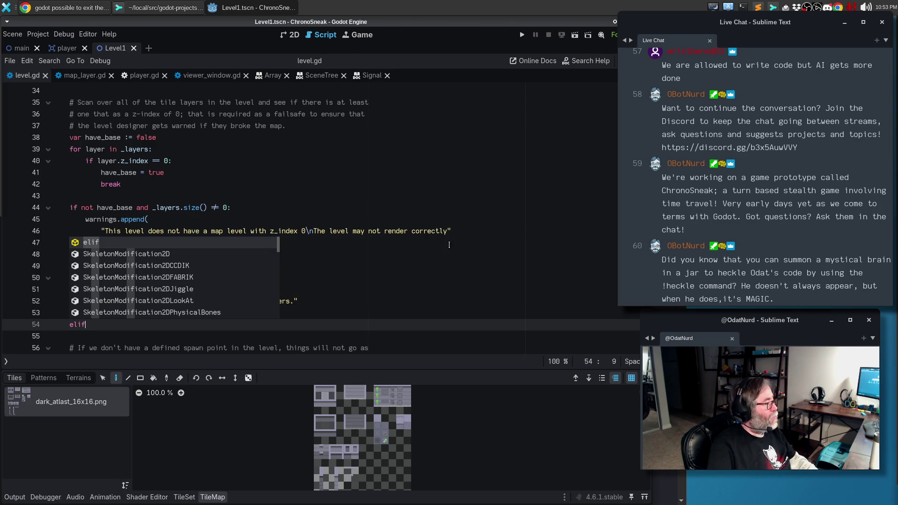
pyautogui.write(' nit has')
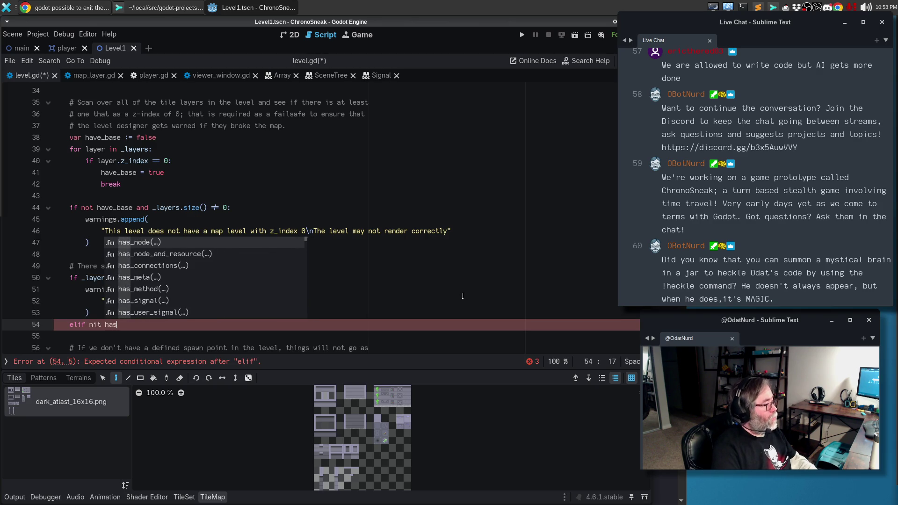
pyautogui.press('BackSpace')
pyautogui.press('BackSpace')
pyautogui.press('BackSpace')
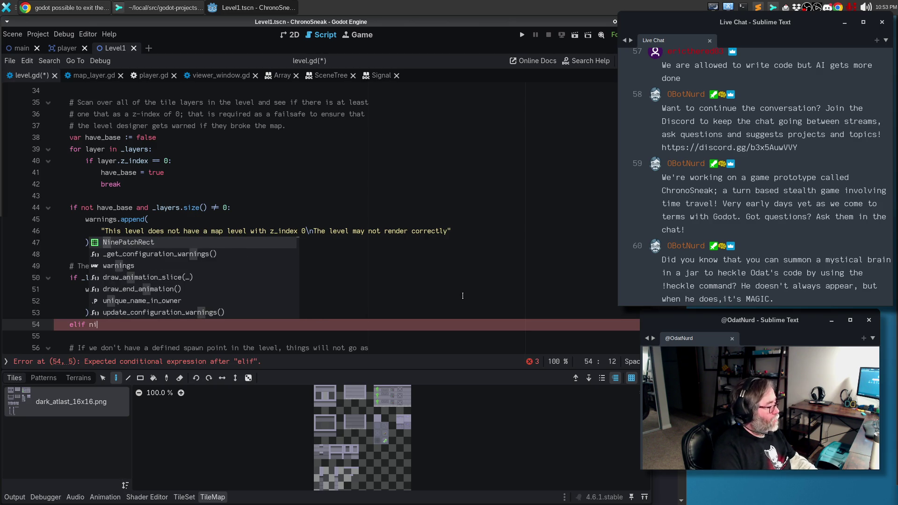
pyautogui.press('BackSpace')
pyautogui.write('ot have')
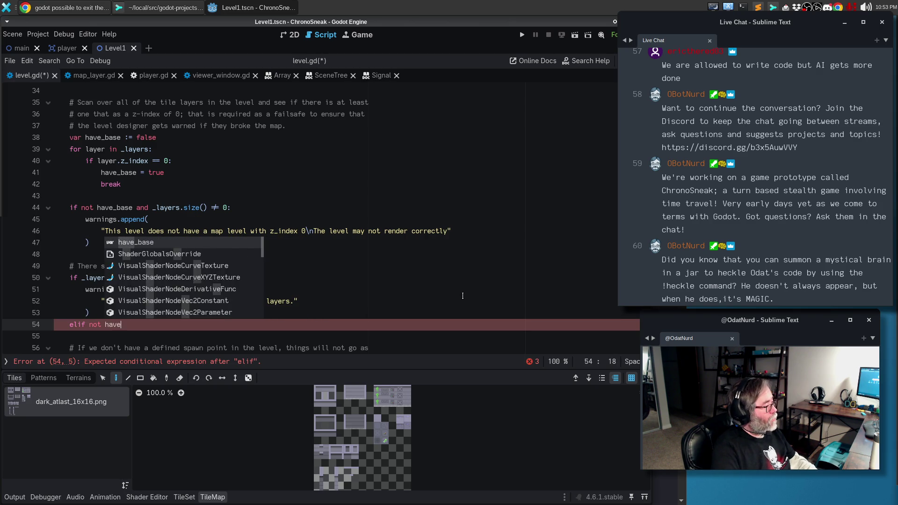
pyautogui.press('Return')
pyautogui.write(':')
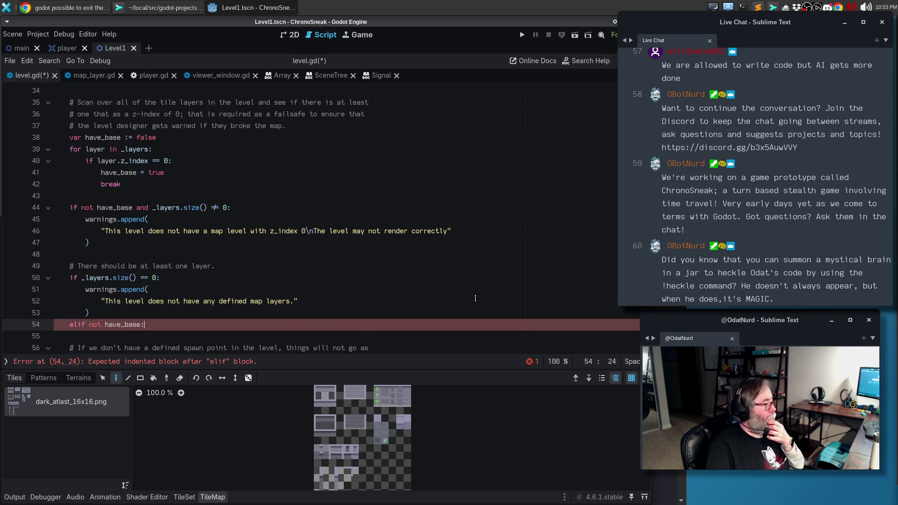
# Step: Move the missing-base warning block under the new elif and delete the old if line
pyautogui.moveTo(92, 242); pyautogui.dragTo(40, 222)
pyautogui.hotkey('ctrl', 'c')
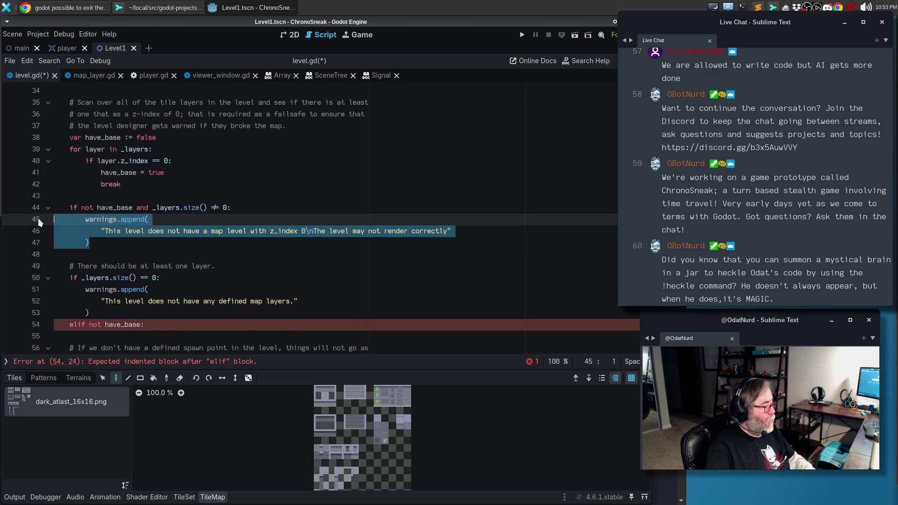
pyautogui.press('Delete')
pyautogui.press('Delete')
pyautogui.press('Up')
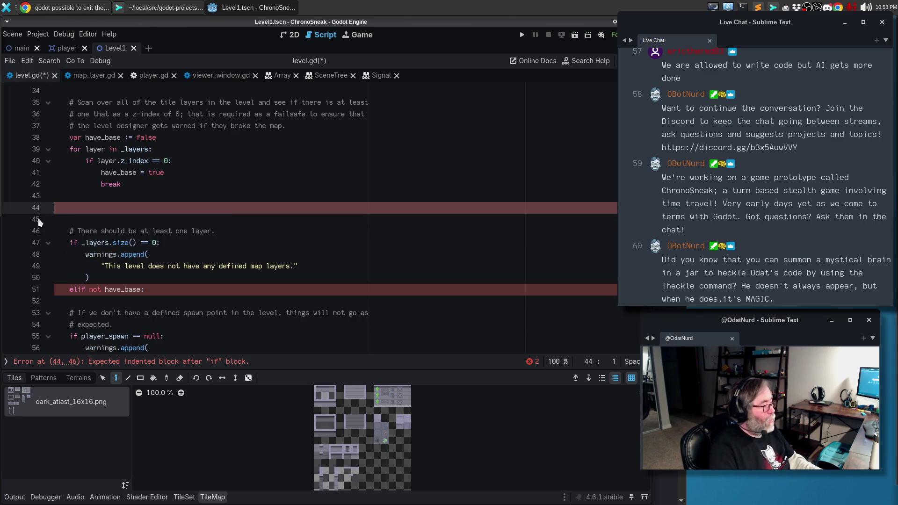
pyautogui.hotkey('ctrl', 'shift', 'k')
pyautogui.hotkey('ctrl', 'shift', 'k')
pyautogui.press('Down')
pyautogui.press('Down')
pyautogui.press('Down')
pyautogui.hotkey('ctrl', 'v')
pyautogui.press('Return')
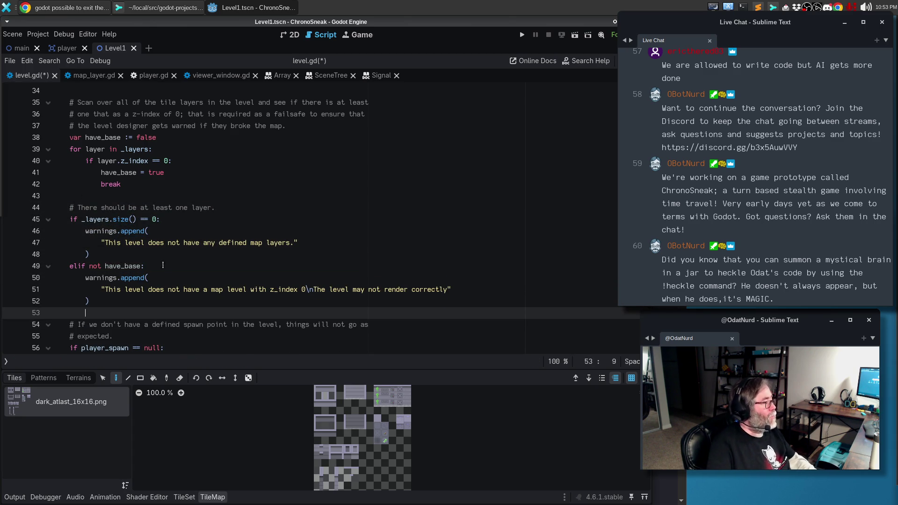
# Step: Trim the scan comment so it ends after 'z-index of 0.'
pyautogui.scroll(1, 156, 234)
pyautogui.click(137, 231)
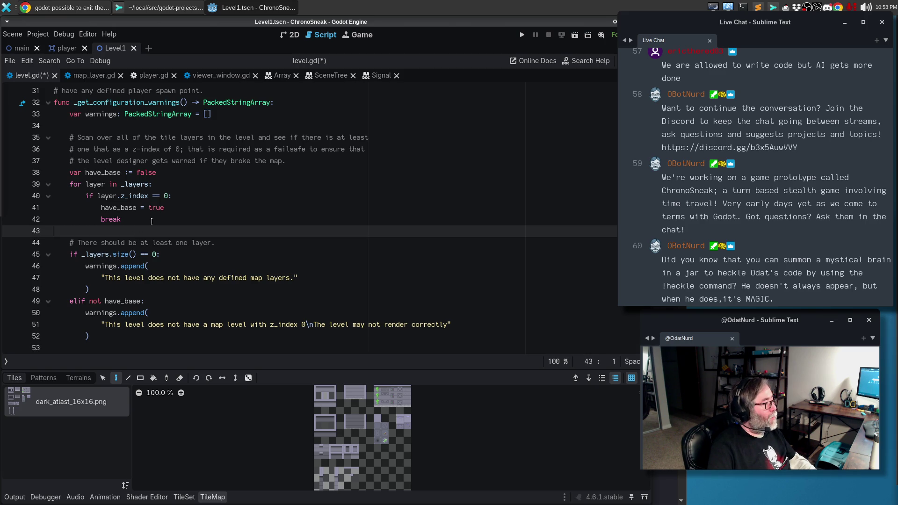
pyautogui.click(212, 160)
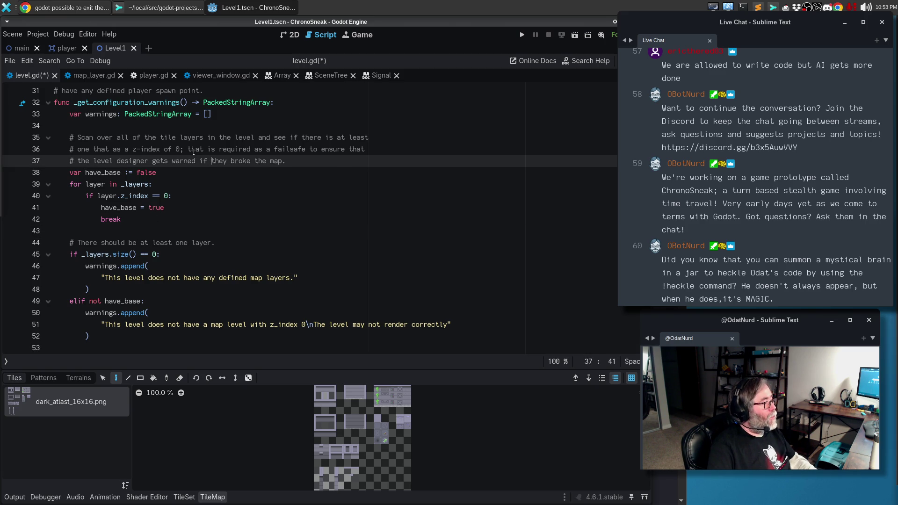
pyautogui.click(195, 150)
pyautogui.moveTo(183, 149); pyautogui.dragTo(303, 163)
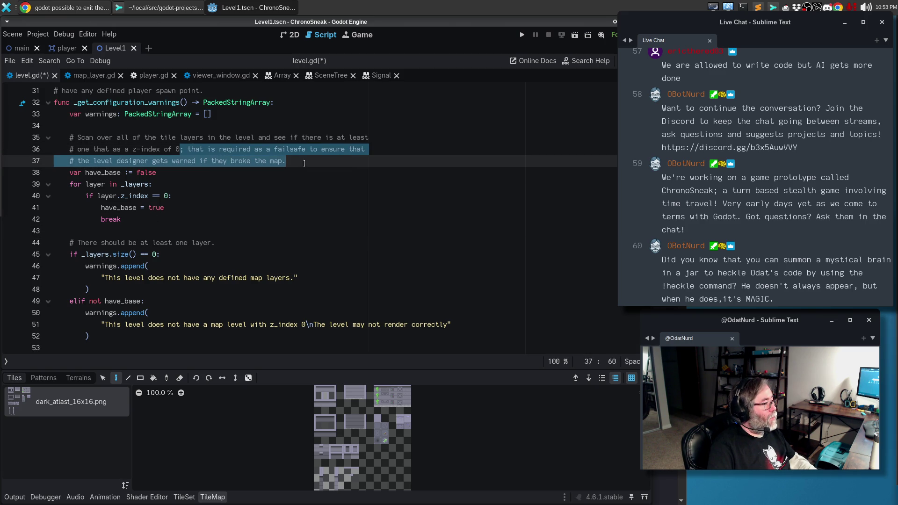
pyautogui.write('.')
# Step: Begin a new comment below the loop reading '# There should'
pyautogui.press('Down')
pyautogui.press('Down')
pyautogui.press('Down')
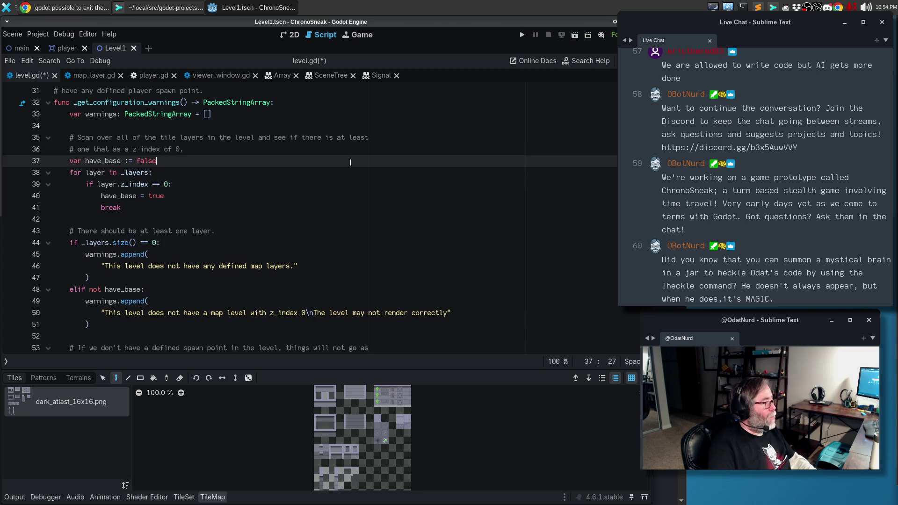
pyautogui.press('Down')
pyautogui.press('Down')
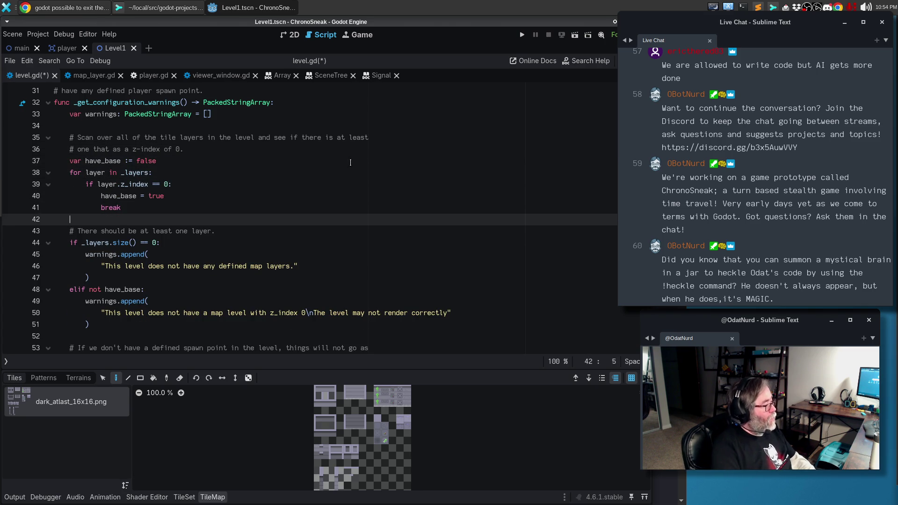
pyautogui.press('Return')
pyautogui.write('#')
pyautogui.write(' Ensure at')
pyautogui.press('BackSpace')
pyautogui.press('BackSpace')
pyautogui.press('BackSpace')
pyautogui.write('# There should')
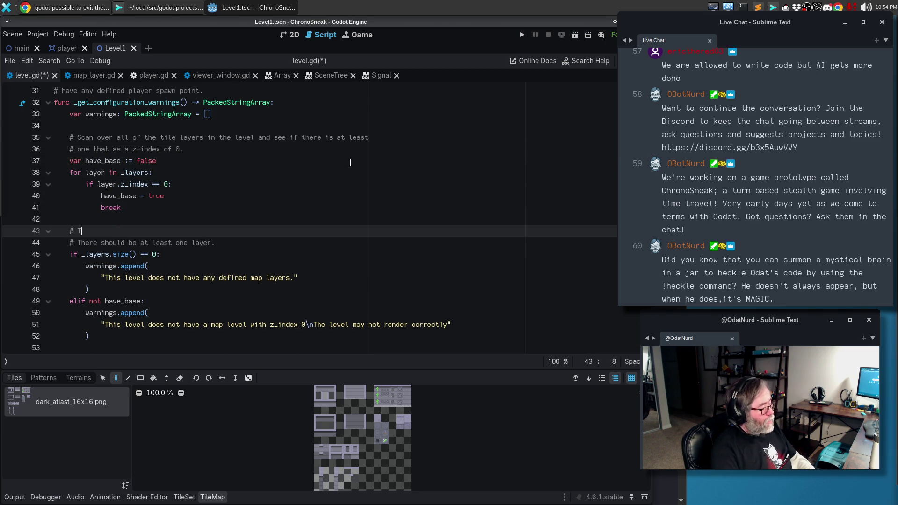
pyautogui.scroll(-18, 350, 162)
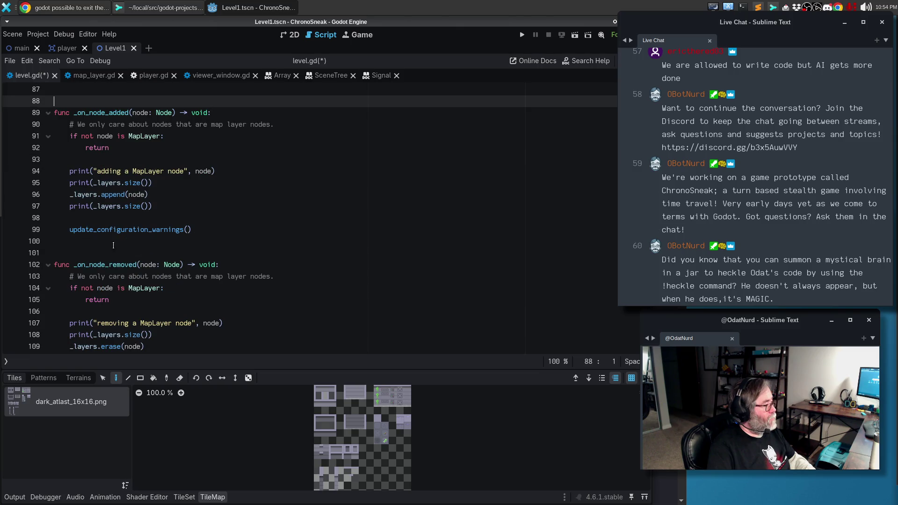
# Step: Insert a dashed separator line between the two node handlers
pyautogui.click(100, 248)
pyautogui.write('# ------------------------------------------------------------------------------')
pyautogui.press('Return')
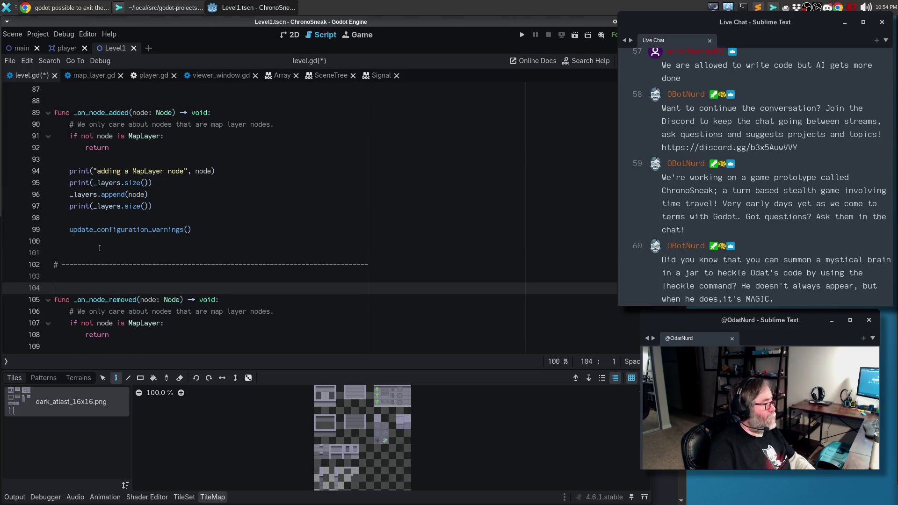
# Step: Delete all six debug print lines from _on_node_added and _on_node_removed using multiple carets
pyautogui.click(162, 171)
pyautogui.keyDown('alt'); pyautogui.click(132, 183); pyautogui.keyUp('alt')
pyautogui.keyDown('alt'); pyautogui.click(125, 207); pyautogui.keyUp('alt')
pyautogui.scroll(-4, 126, 207)
pyautogui.keyDown('alt'); pyautogui.click(136, 218); pyautogui.keyUp('alt')
pyautogui.keyDown('alt'); pyautogui.click(129, 230); pyautogui.keyUp('alt')
pyautogui.keyDown('alt'); pyautogui.click(127, 253); pyautogui.keyUp('alt')
pyautogui.hotkey('ctrl', 'shift', 'k')
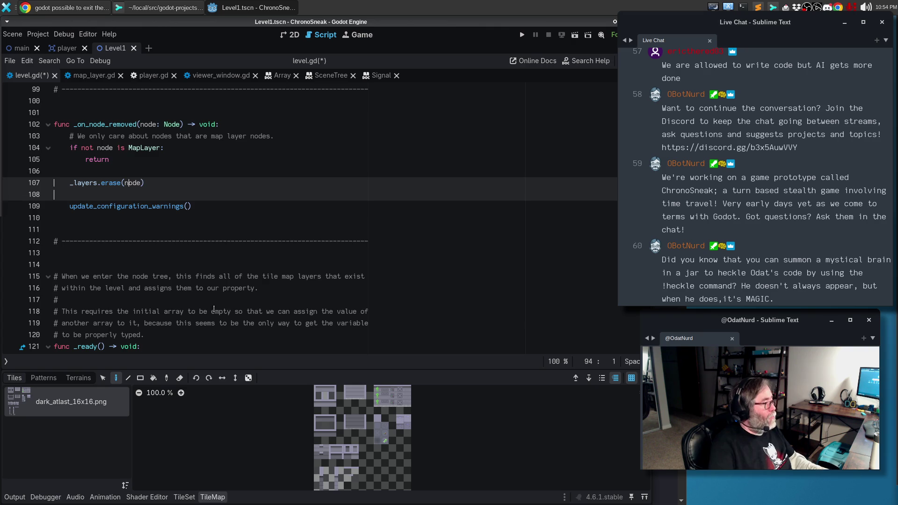
# Step: Remove leftover blank lines in both handlers and the stray comment in _on_node_removed
pyautogui.scroll(3, 126, 148)
pyautogui.click(126, 148)
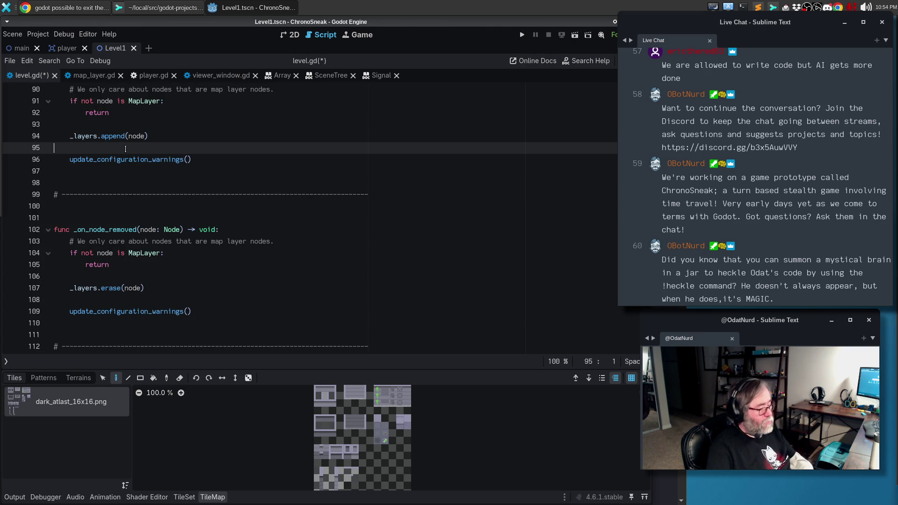
pyautogui.press('BackSpace')
pyautogui.click(140, 290)
pyautogui.press('BackSpace')
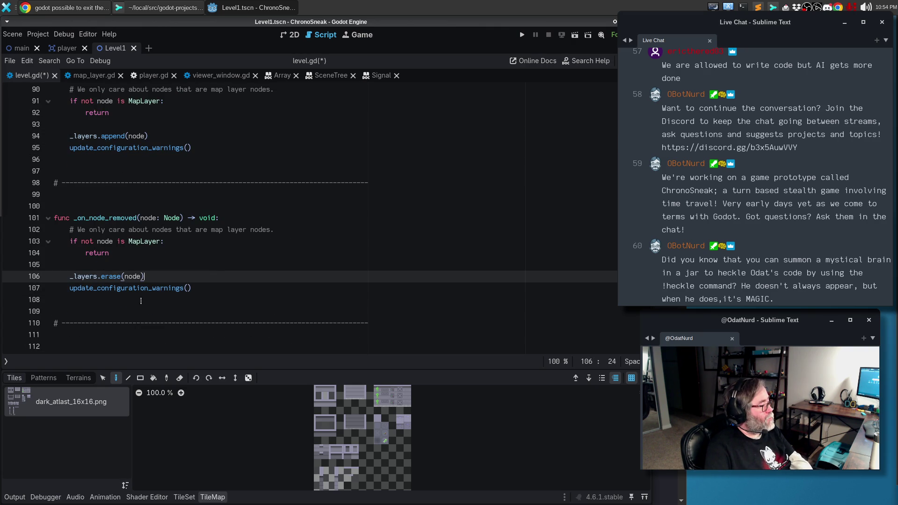
pyautogui.scroll(5, 224, 267)
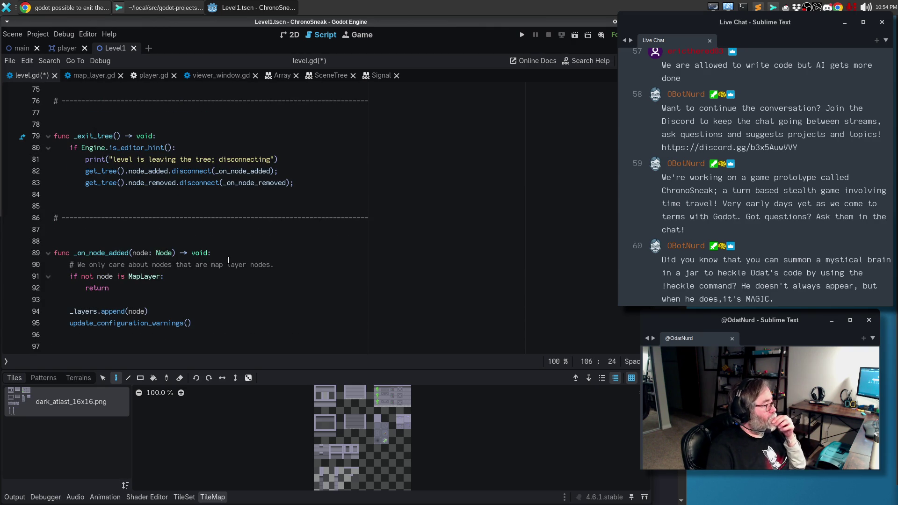
pyautogui.click(234, 265)
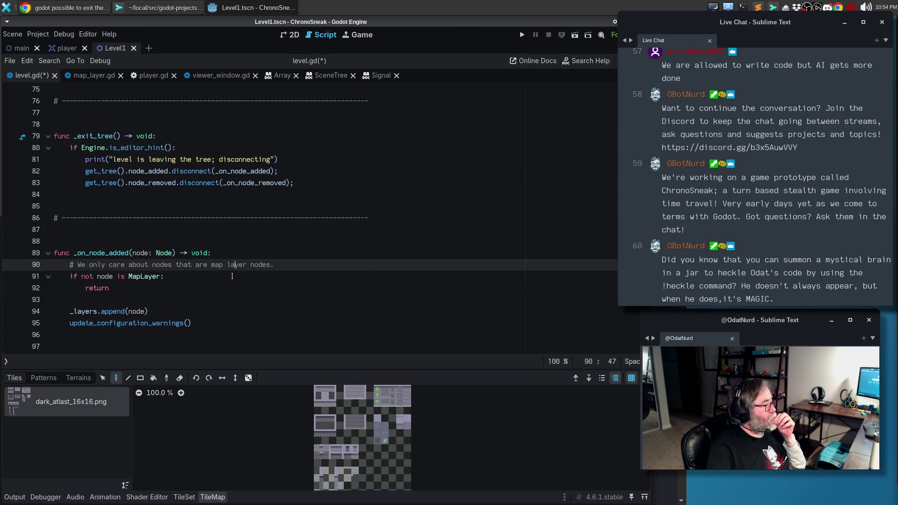
pyautogui.scroll(-6, 237, 276)
pyautogui.click(223, 198)
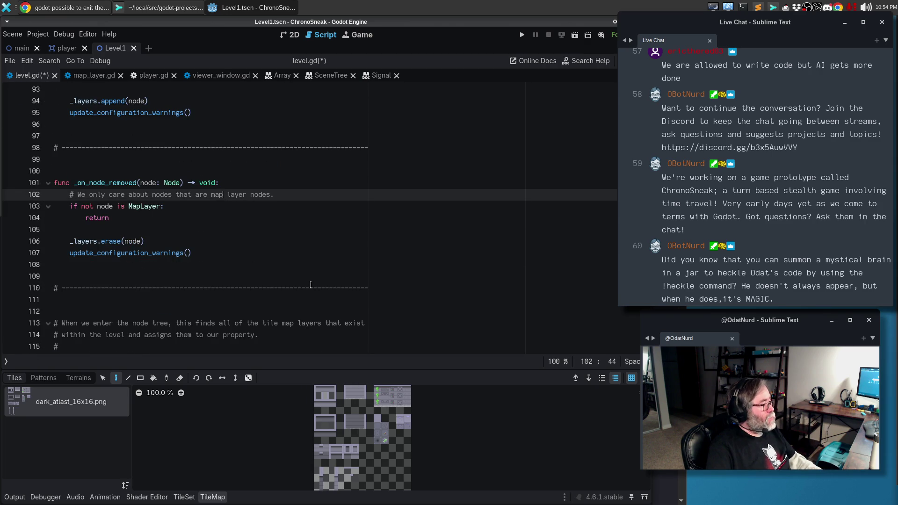
pyautogui.hotkey('ctrl', 'shift', 'k')
# Step: Start a ## doc comment above _on_node_added: 'This is invoked while we are editing'
pyautogui.scroll(6, 139, 245)
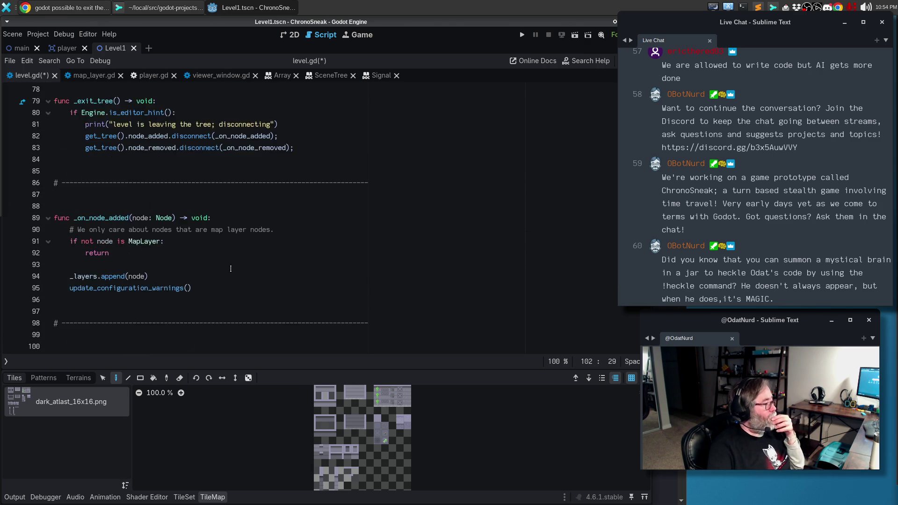
pyautogui.click(139, 245)
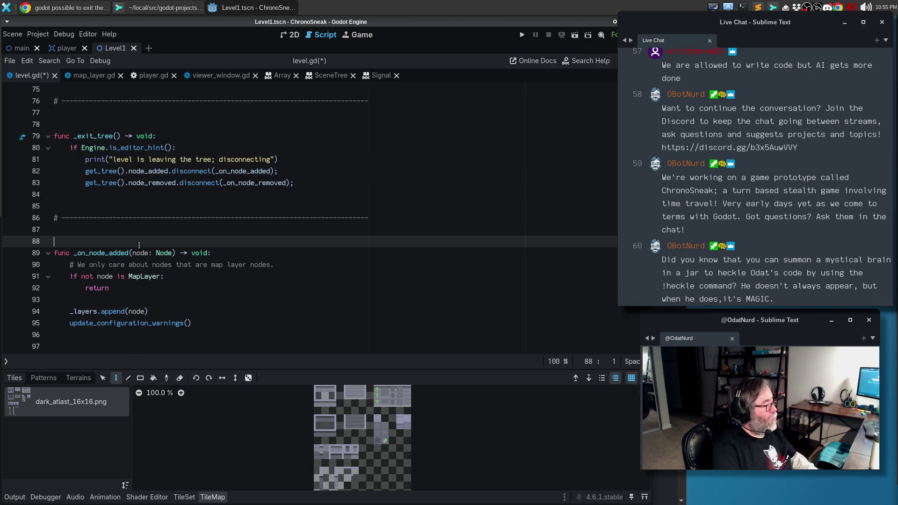
pyautogui.press('Return')
pyautogui.write('## This is invoked in')
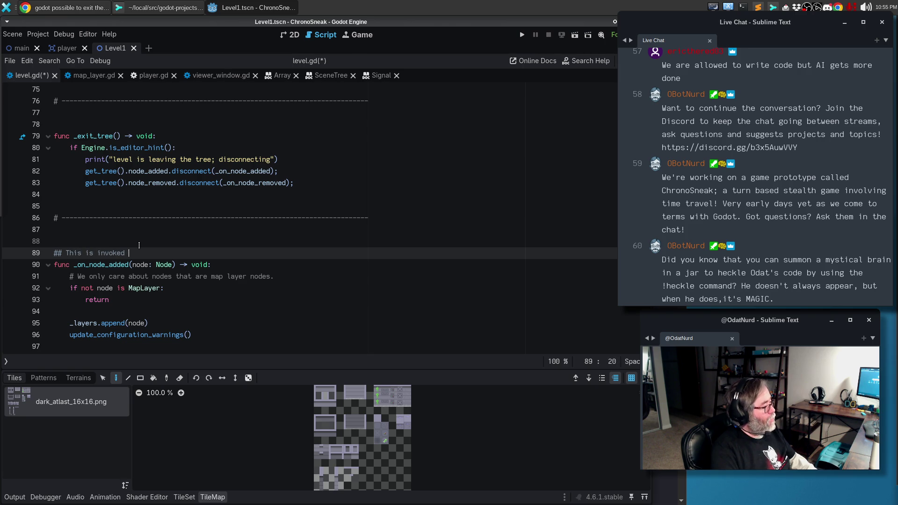
pyautogui.press('BackSpace')
pyautogui.press('BackSpace')
pyautogui.press('BackSpace')
pyautogui.write('whole we')
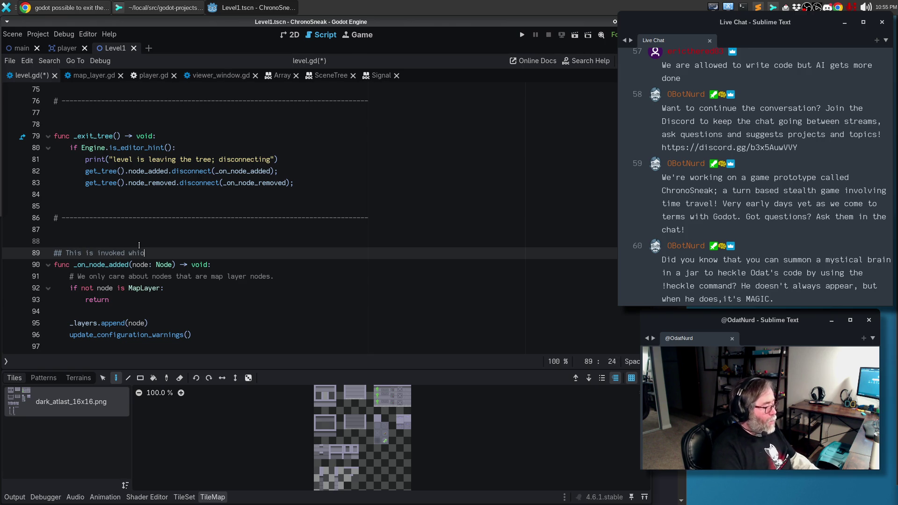
pyautogui.press('BackSpace')
pyautogui.press('BackSpace')
pyautogui.press('BackSpace')
pyautogui.write('w')
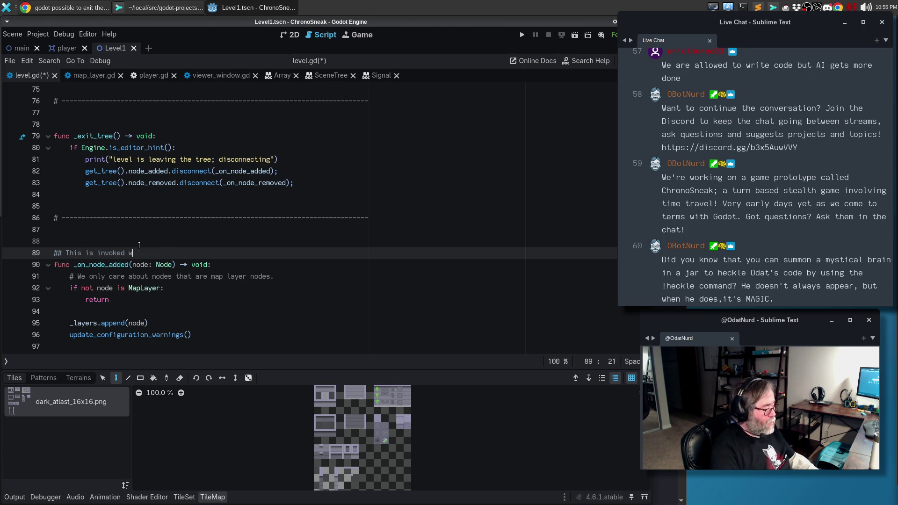
pyautogui.write('hile we are editing')
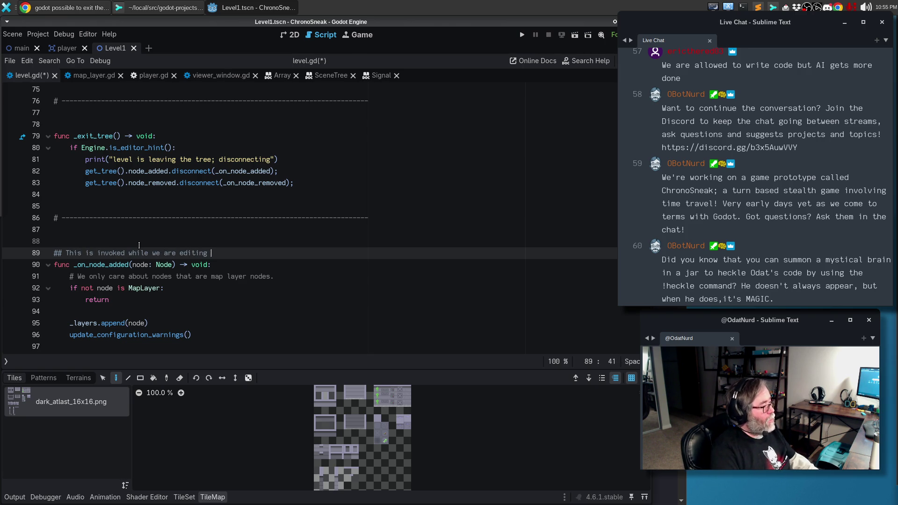
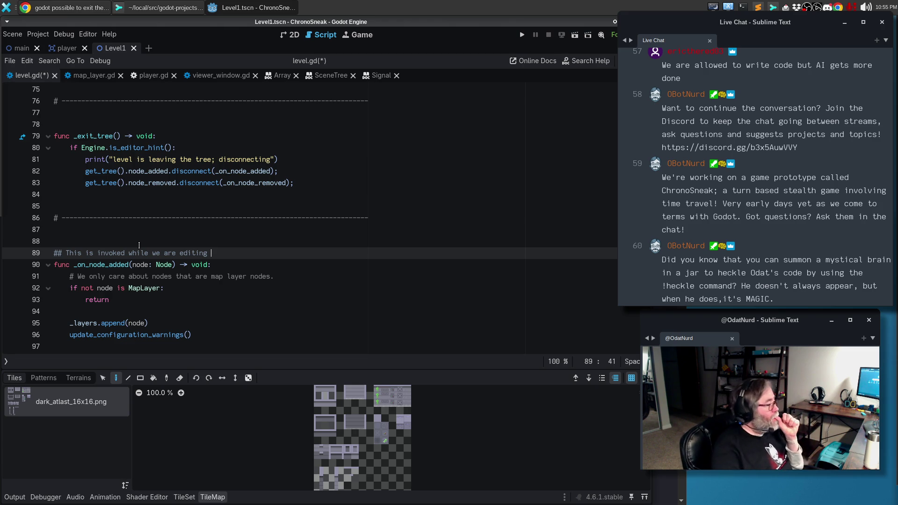
# Step: Reword the _on_node_added doc comment over two lines: in the map editor, add MapLayer nodes to the cache
pyautogui.hotkey('ctrl', 'BackSpace')
pyautogui.write('in the ')
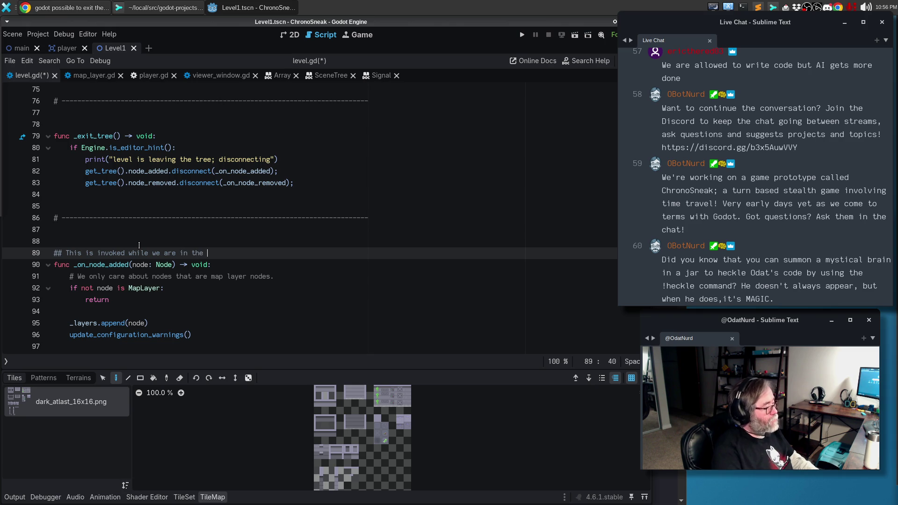
pyautogui.write('level ed')
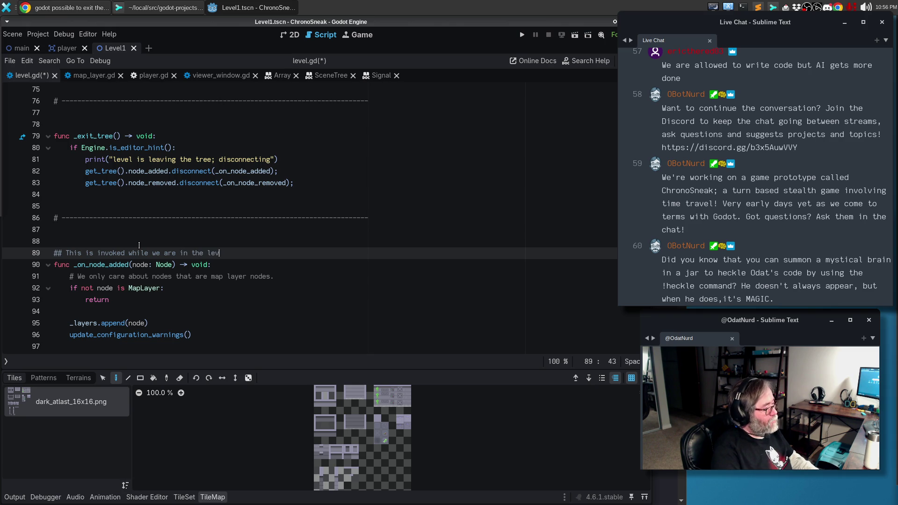
pyautogui.hotkey('ctrl', 'BackSpace')
pyautogui.hotkey('ctrl', 'BackSpace')
pyautogui.write('map editor and a node is added to th')
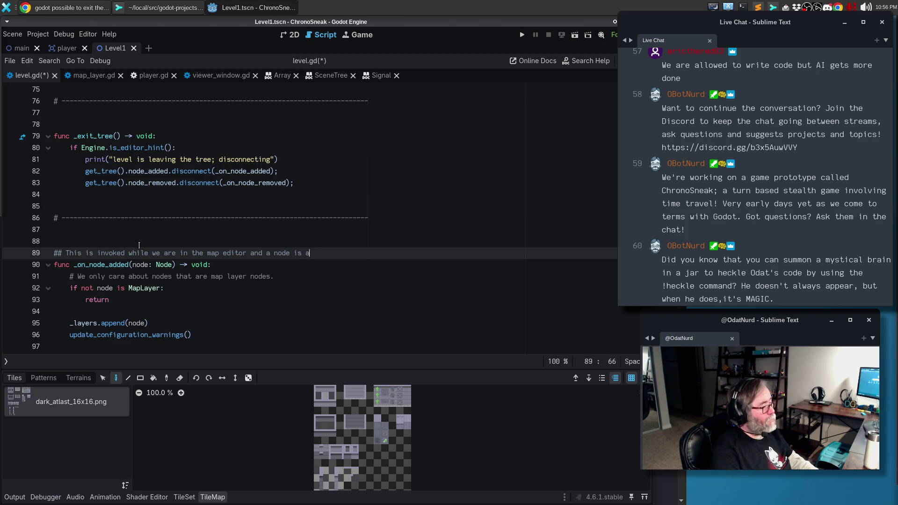
pyautogui.write('e')
pyautogui.press('Return')
pyautogui.write('tree; ')
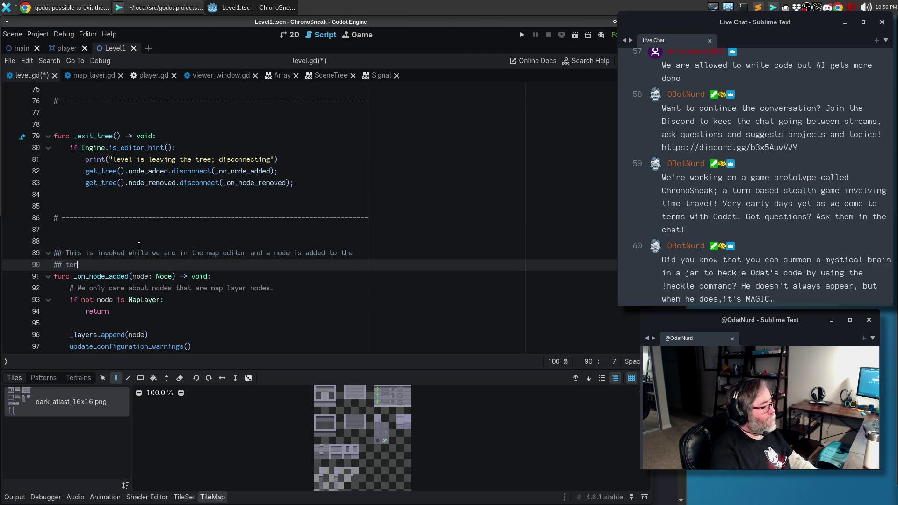
pyautogui.write('iof ')
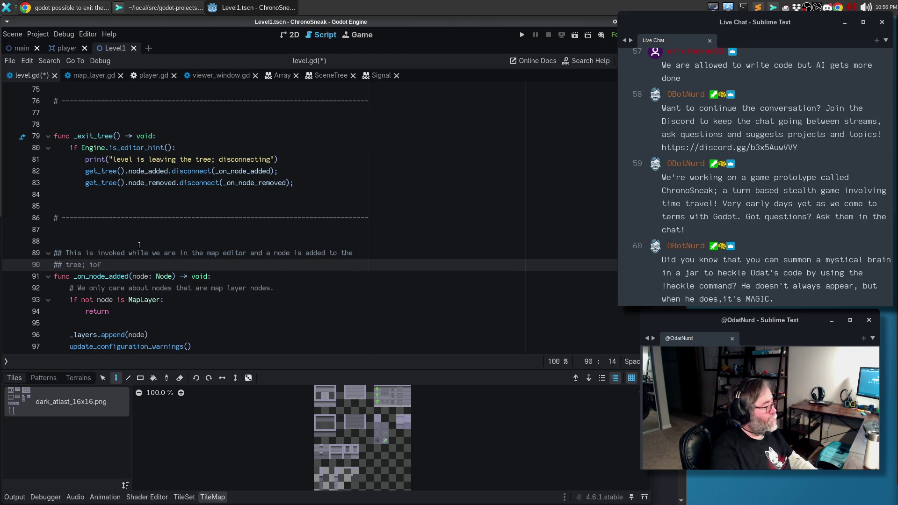
pyautogui.press('BackSpace')
pyautogui.press('BackSpace')
pyautogui.press('BackSpace')
pyautogui.write('f it is a')
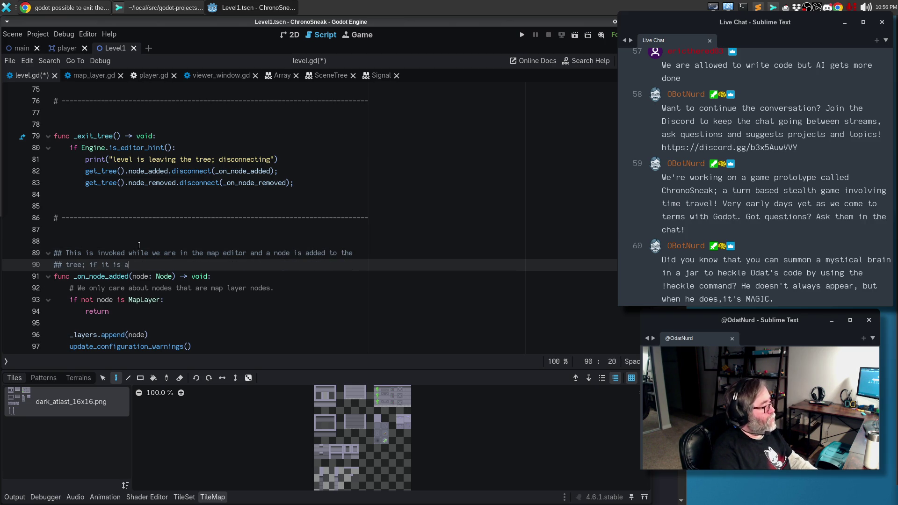
pyautogui.write(' MapLayer ')
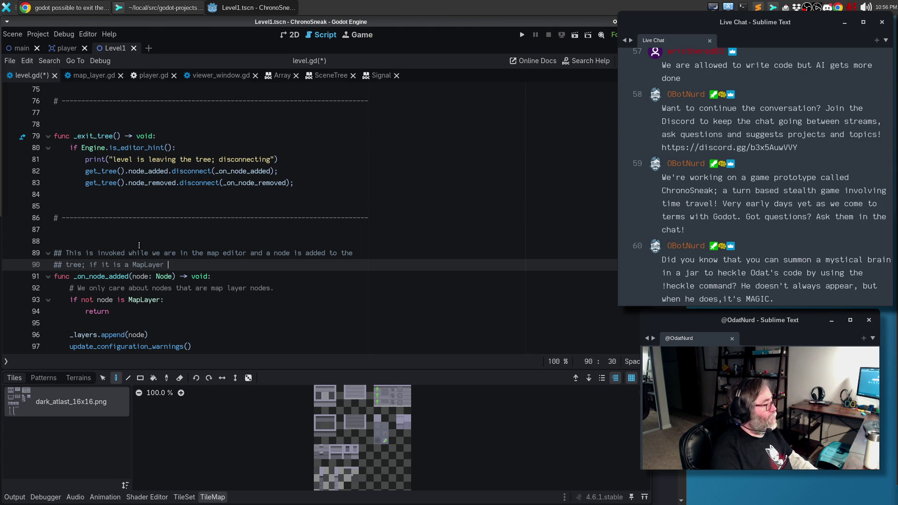
pyautogui.write('node, then add it')
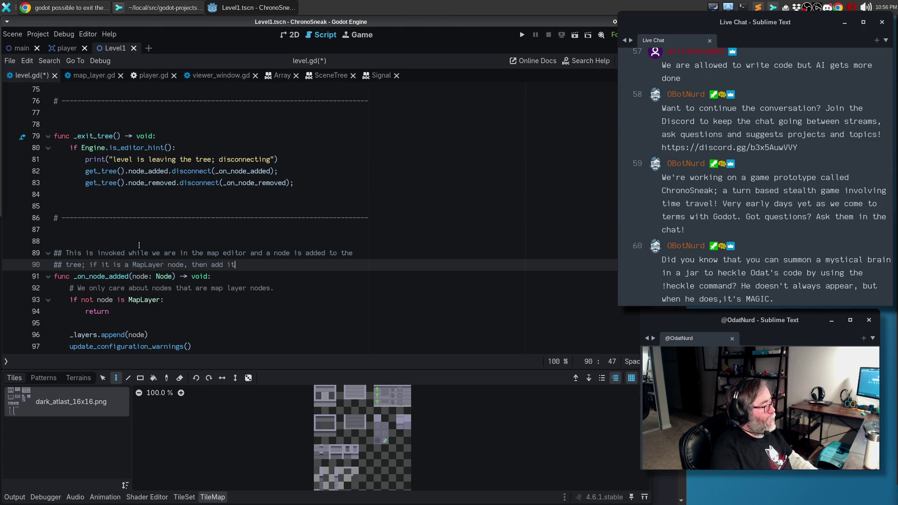
pyautogui.write(' to our cache.')
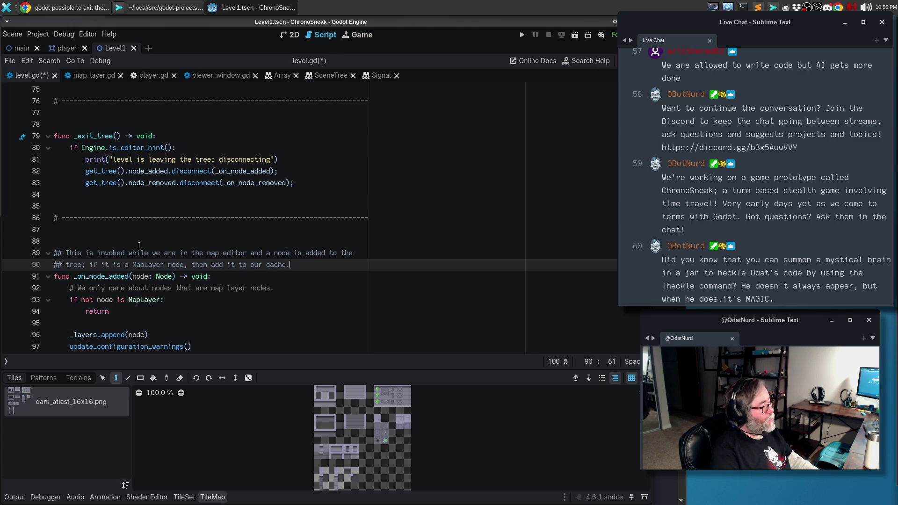
# Step: Save level.gd and delete the old '# We only care about…' inline comment
pyautogui.hotkey('ctrl', 's')
pyautogui.press('Down')
pyautogui.press('Down')
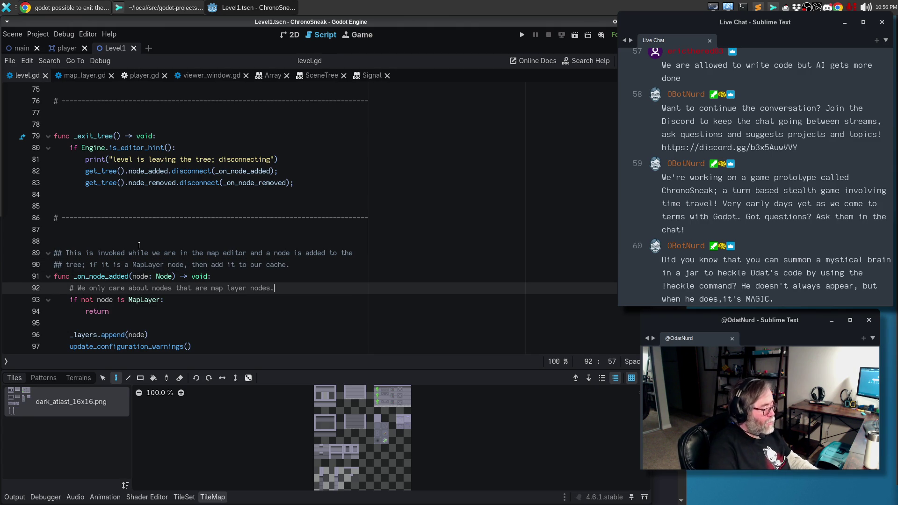
pyautogui.hotkey('ctrl', 'shift', 'k')
pyautogui.scroll(-2, 187, 224)
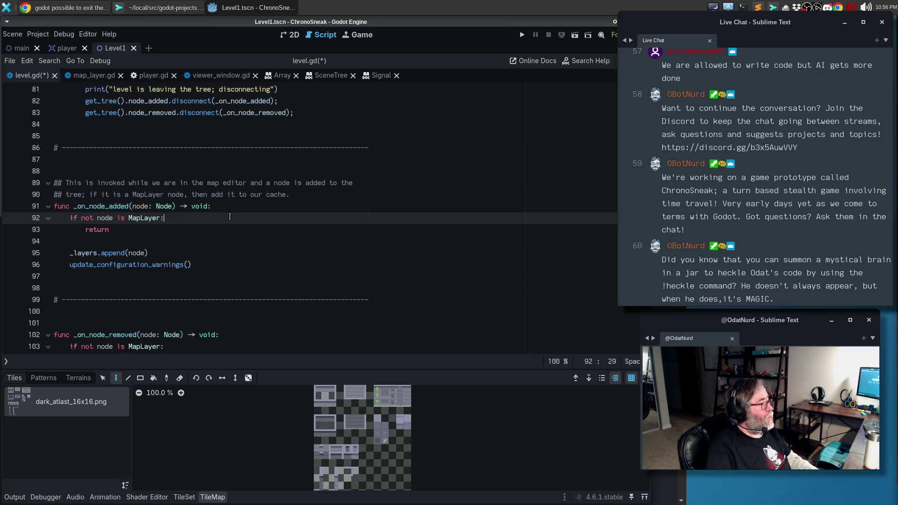
# Step: Copy the two-line doc comment and paste it above _on_node_removed
pyautogui.scroll(-2, 231, 207)
pyautogui.scroll(1, 258, 155)
pyautogui.moveTo(304, 162)
pyautogui.mouseDown()
pyautogui.moveTo(54, 160)
pyautogui.moveTo(55, 148)
pyautogui.mouseUp()
pyautogui.hotkey('ctrl', 'v')
pyautogui.click(101, 291)
pyautogui.write('# ------------------------------------------------------------------------------')
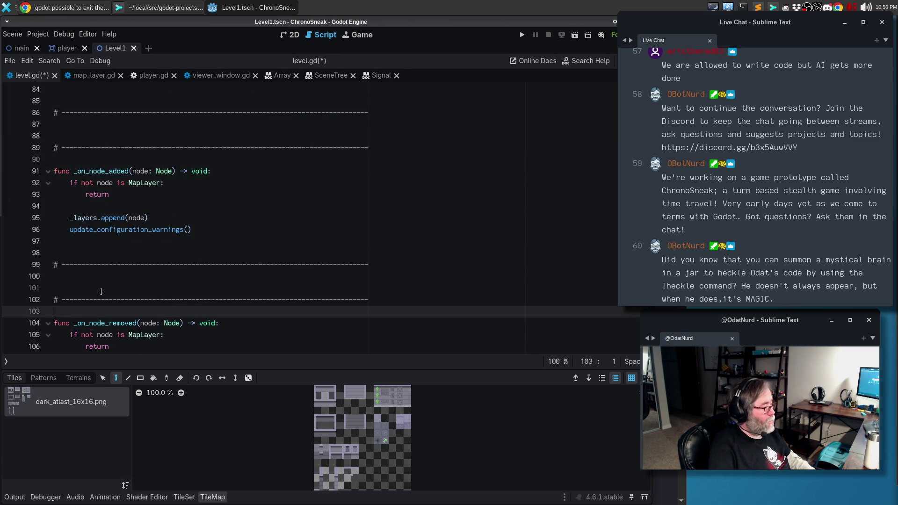
pyautogui.hotkey('ctrl', 'z')
pyautogui.hotkey('ctrl', 'z')
pyautogui.hotkey('ctrl', 'z')
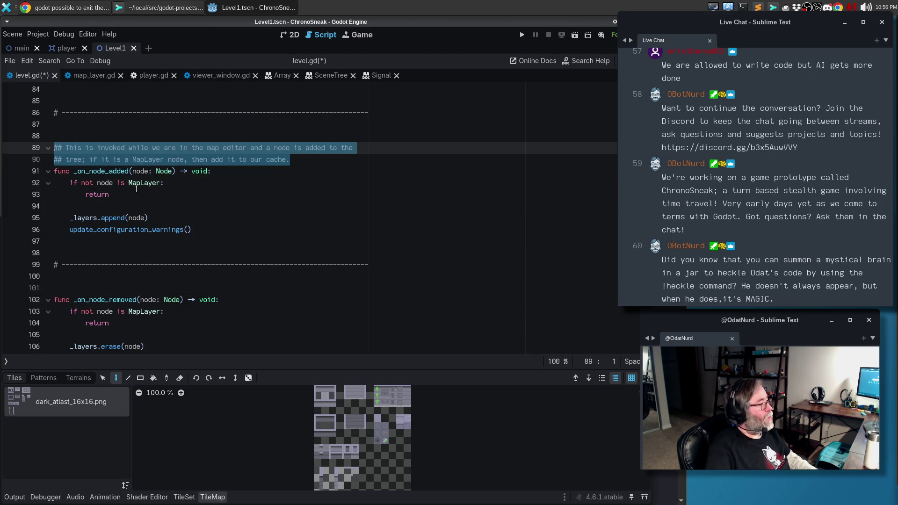
pyautogui.click(89, 292)
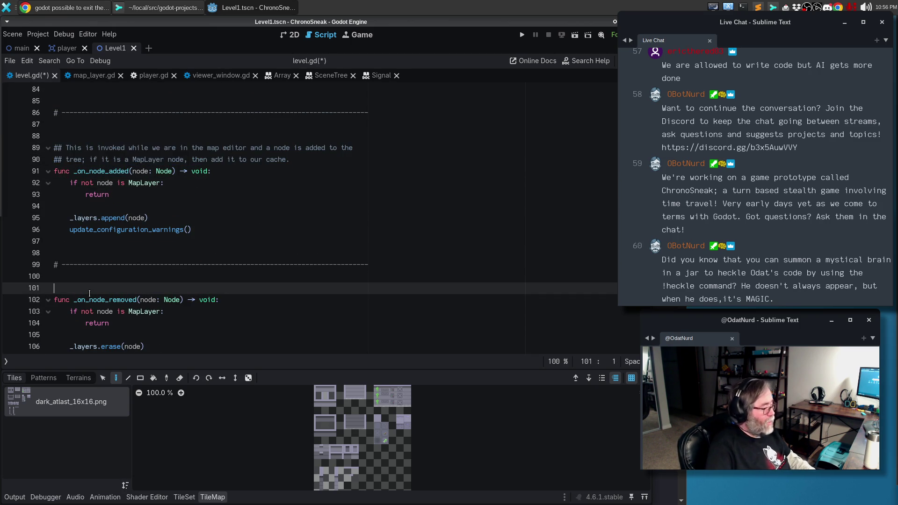
pyautogui.press('Return')
pyautogui.write('## This is invoked while we are in the map editor and a node is added to the ## tree; if it is a MapLayer node, then add it to our cache.')
pyautogui.scroll(-1, 276, 238)
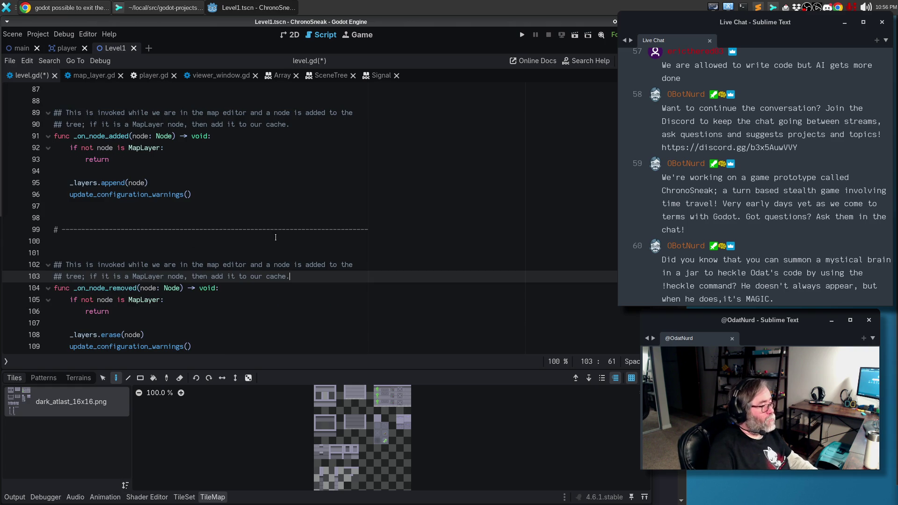
# Step: Change 'added to' to 'removed from' in the pasted _on_node_removed comment
pyautogui.click(313, 265)
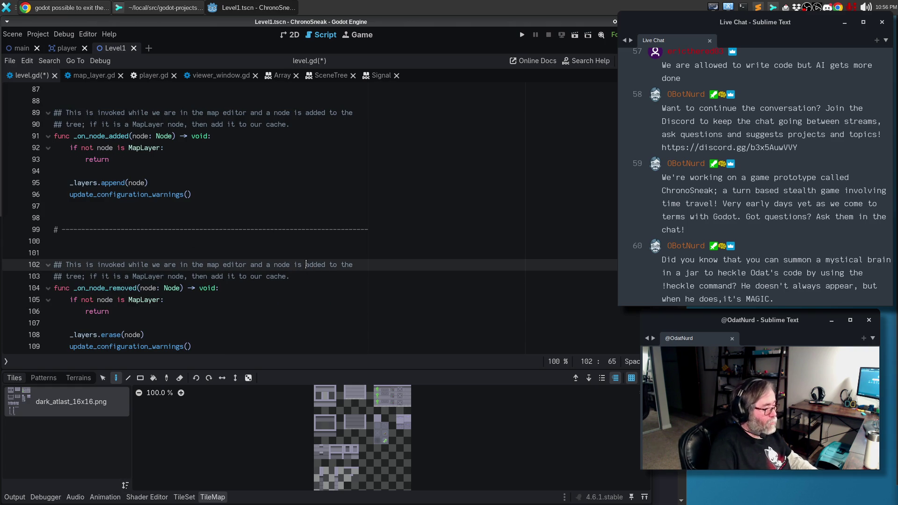
pyautogui.hotkey('ctrl', 'shift', 'Right')
pyautogui.hotkey('ctrl', 'shift', 'Right')
pyautogui.write('removed')
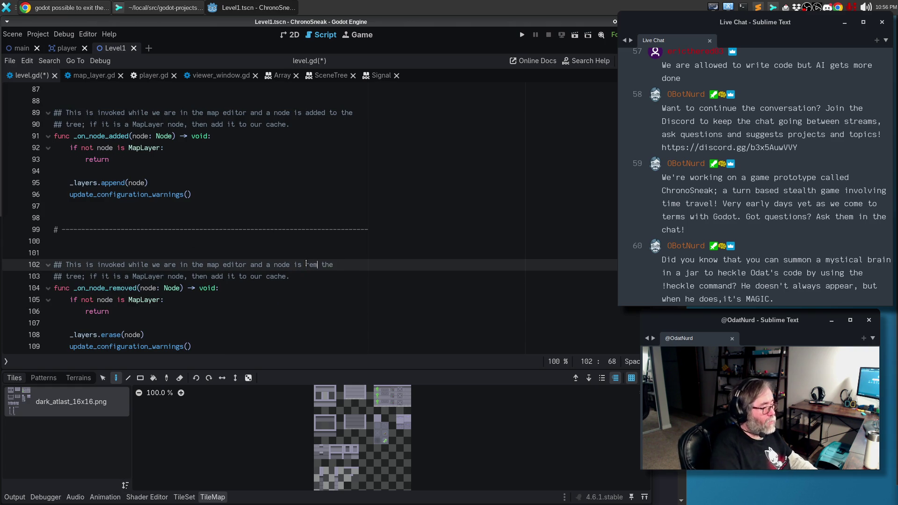
pyautogui.write(' from')
pyautogui.press('Down')
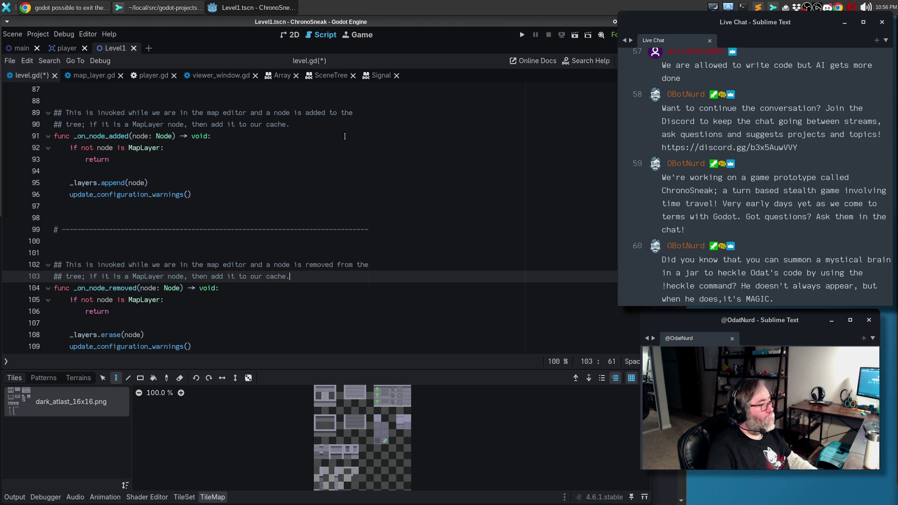
pyautogui.click(313, 113)
pyautogui.press('Down')
pyautogui.scroll(-2, 233, 277)
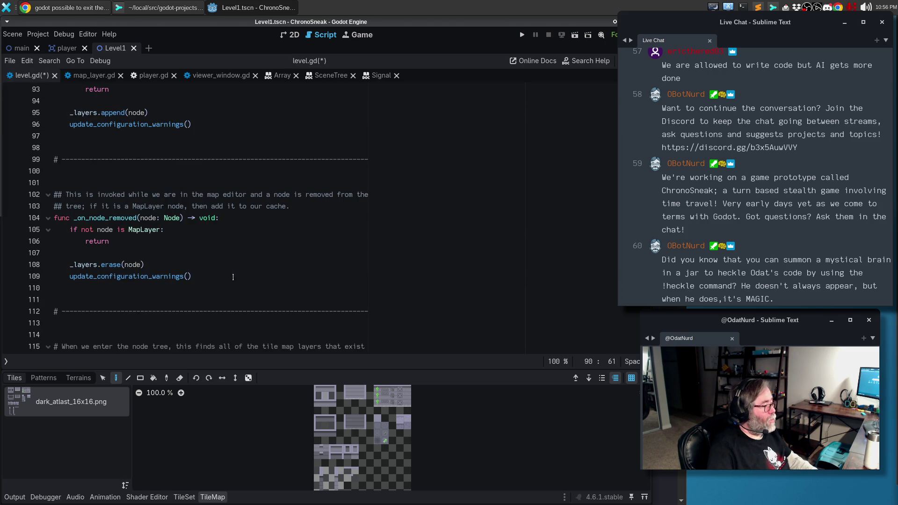
pyautogui.click(222, 271)
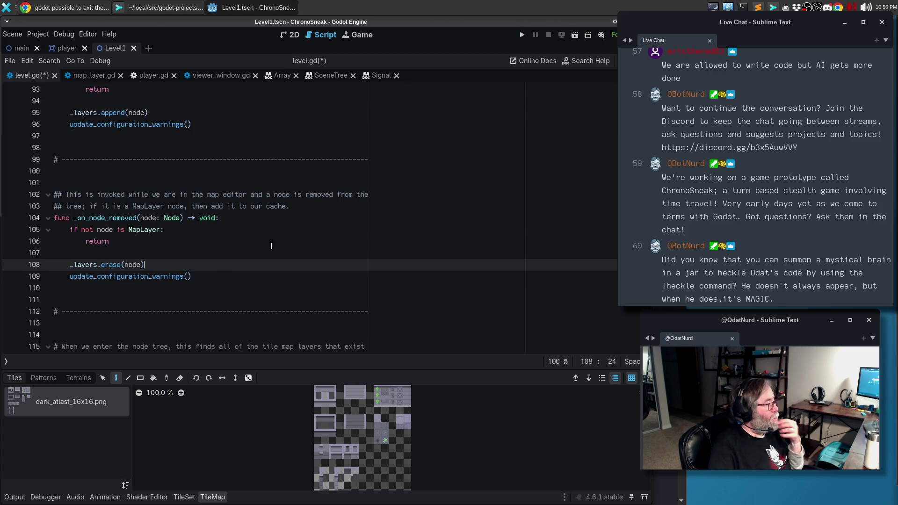
pyautogui.scroll(5, 277, 245)
pyautogui.scroll(6, 277, 245)
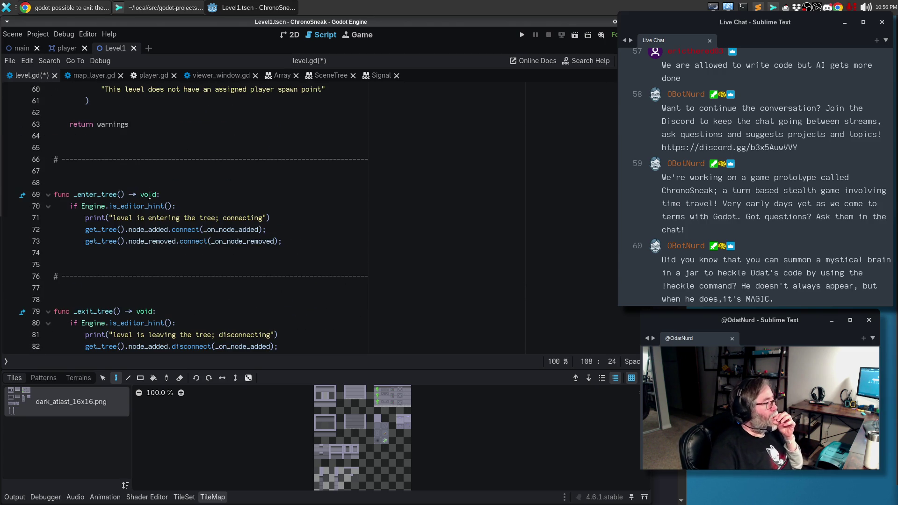
# Step: Begin the _enter_tree doc comment: runs when the scene enters the tree and, in editing mode, sets up listeners
pyautogui.click(149, 185)
pyautogui.press('Return')
pyautogui.write('## ')
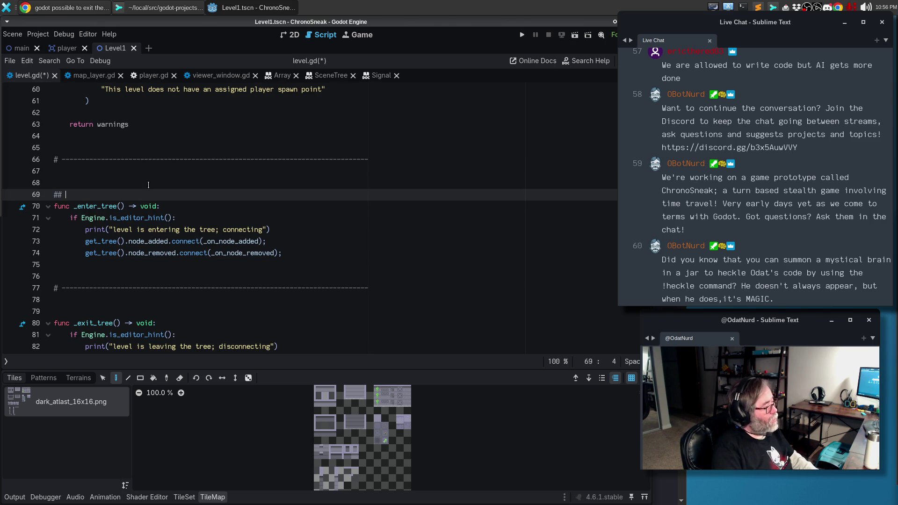
pyautogui.write('This is invoked whe')
pyautogui.write('n when our scene enters ')
pyautogui.write('the scene tree')
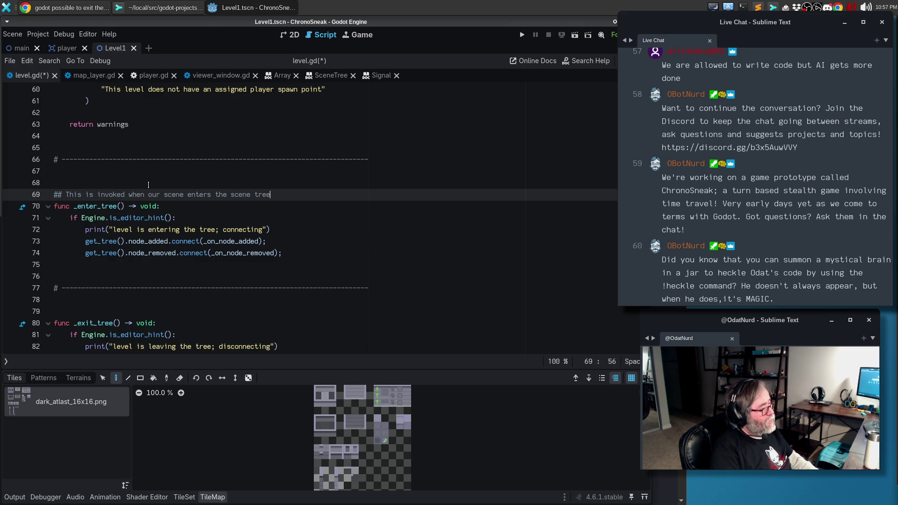
pyautogui.write(';')
pyautogui.press('BackSpace')
pyautogui.write('.')
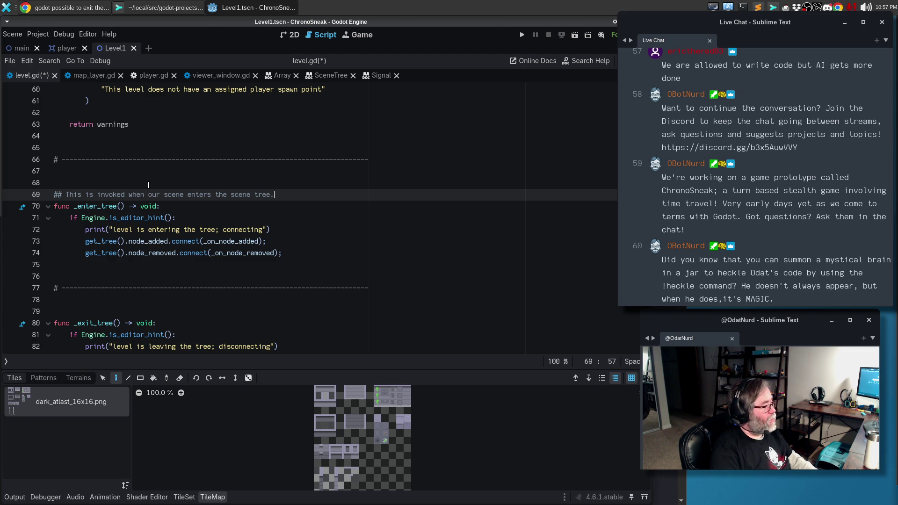
pyautogui.write(' If we are')
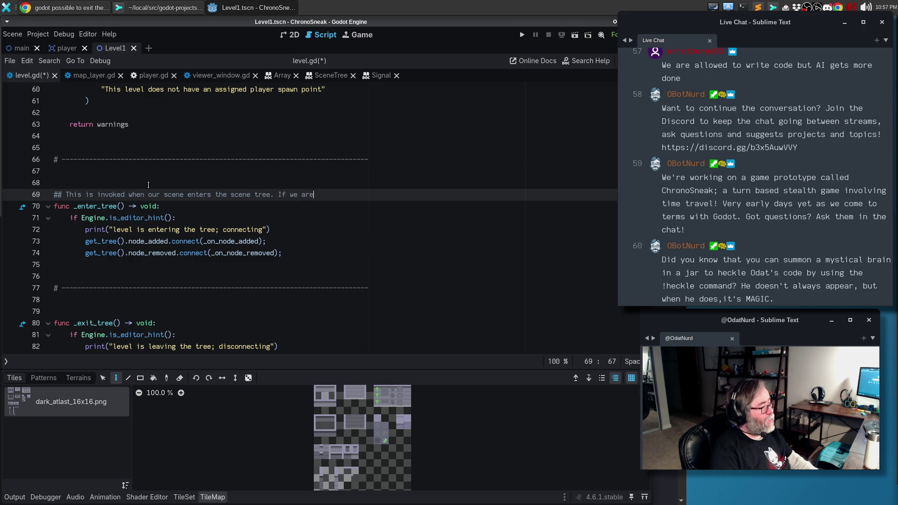
pyautogui.write(' in editing mode,')
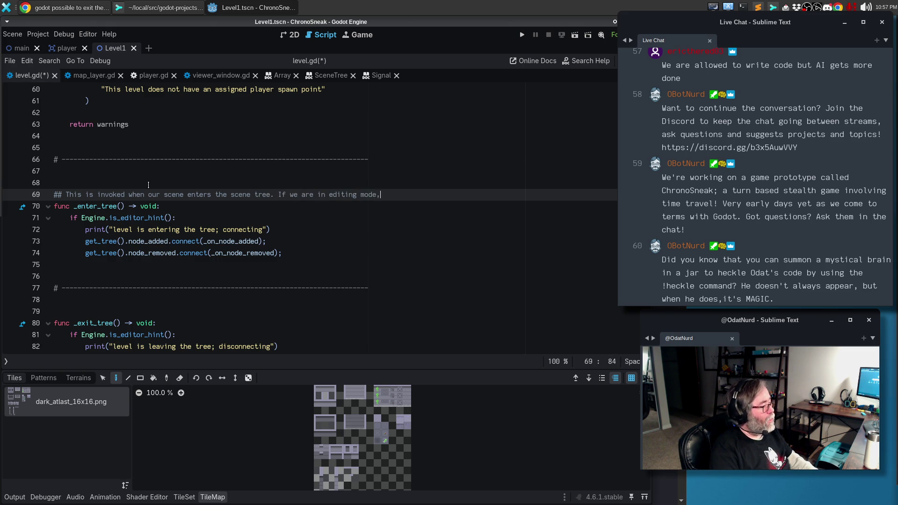
pyautogui.press('Return')
pyautogui.write('then this sets up the event lis')
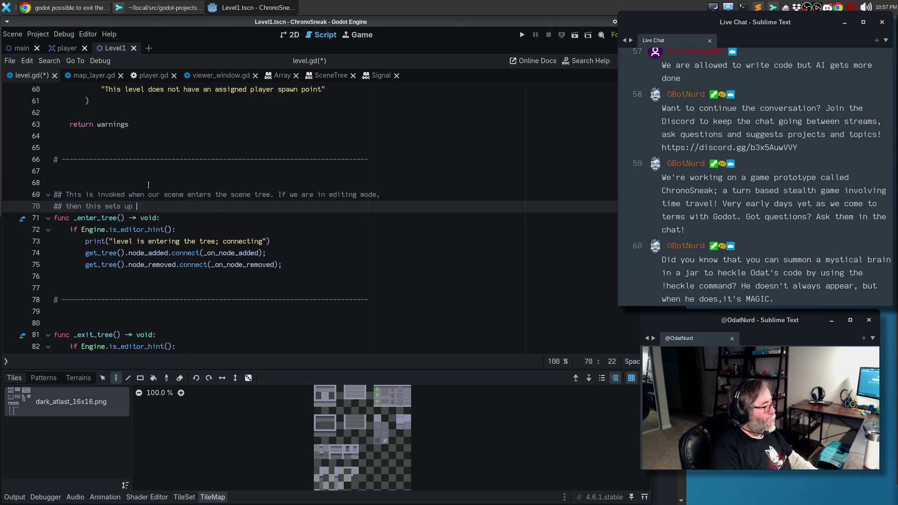
pyautogui.write('teners to know')
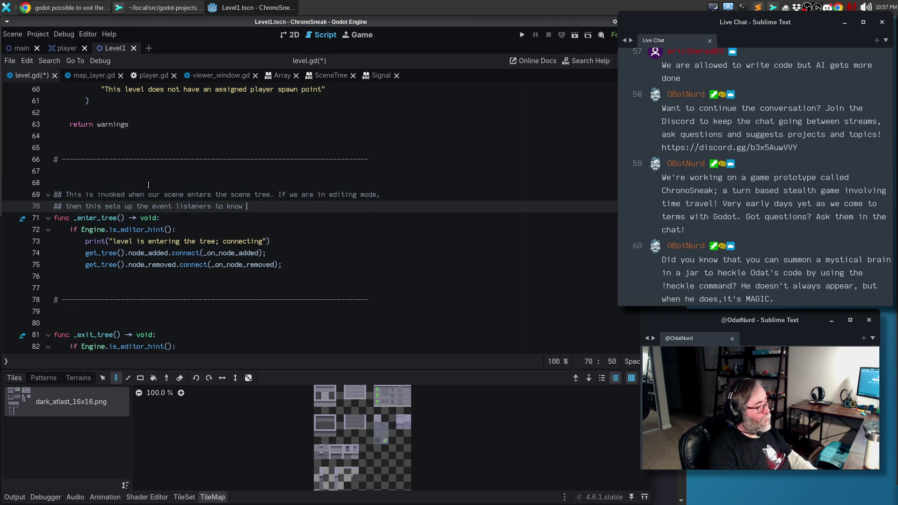
pyautogui.hotkey('ctrl', 'BackSpace')
pyautogui.hotkey('ctrl', 'BackSpace')
pyautogui.write('that ')
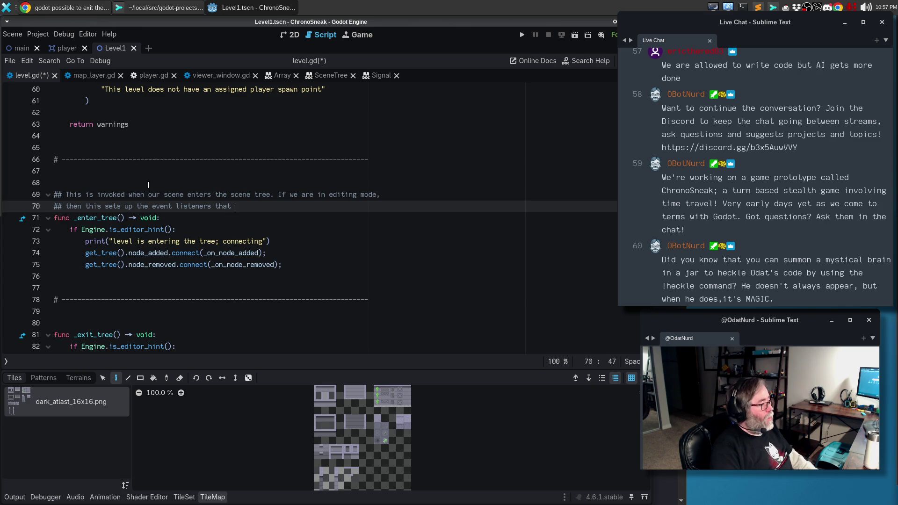
pyautogui.write('let us know when nodes are added ')
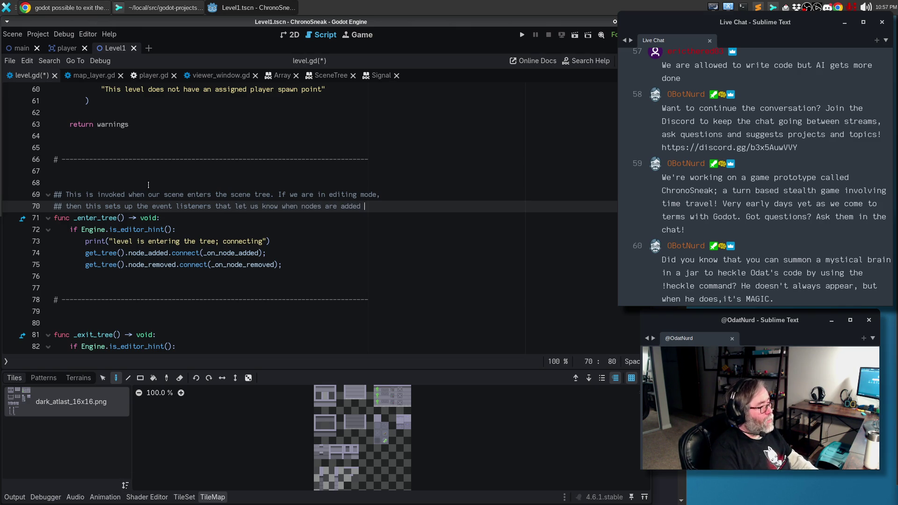
pyautogui.write('or')
# Step: Finish the comment about nodes added or removed updating the map layer cache and editor warnings, then rewrap it
pyautogui.press('Return')
pyautogui.write('## removed f')
pyautogui.write('rom the tree so ')
pyautogui.write('can dynamic')
pyautogui.write('ally update the')
pyautogui.press('BackSpace')
pyautogui.press('BackSpace')
pyautogui.write('our cache ')
pyautogui.write('od')
pyautogui.write('map layers and')
pyautogui.press('Return')
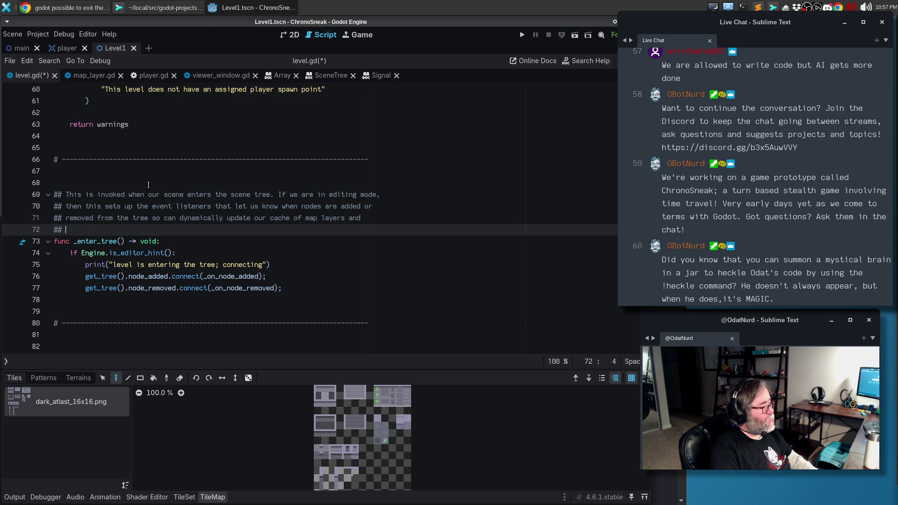
pyautogui.write('update potential w')
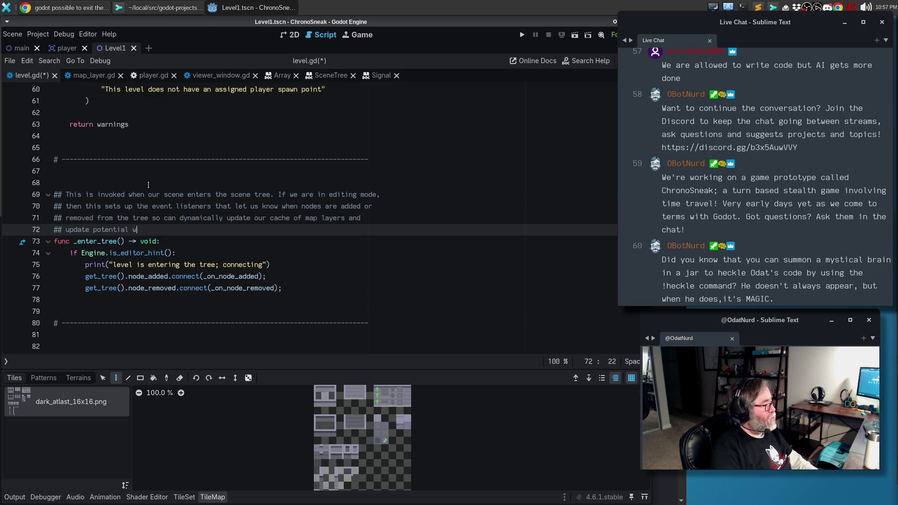
pyautogui.write('arnings in the editor.')
pyautogui.hotkey('alt', 'q')
pyautogui.press('Down')
pyautogui.press('Down')
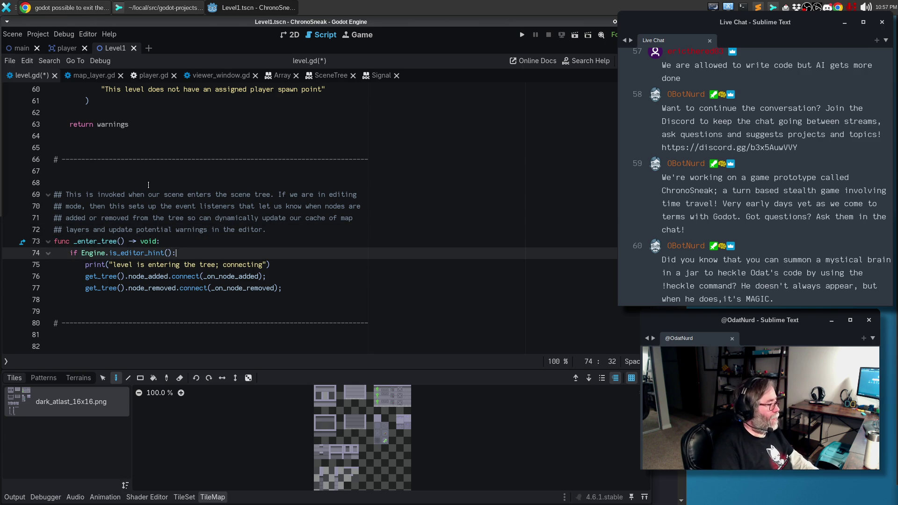
# Step: Make _enter_tree return early with 'if not Engine.is_editor_hint(): return' and dedent its print and connect lines
pyautogui.write('not')
pyautogui.press('End')
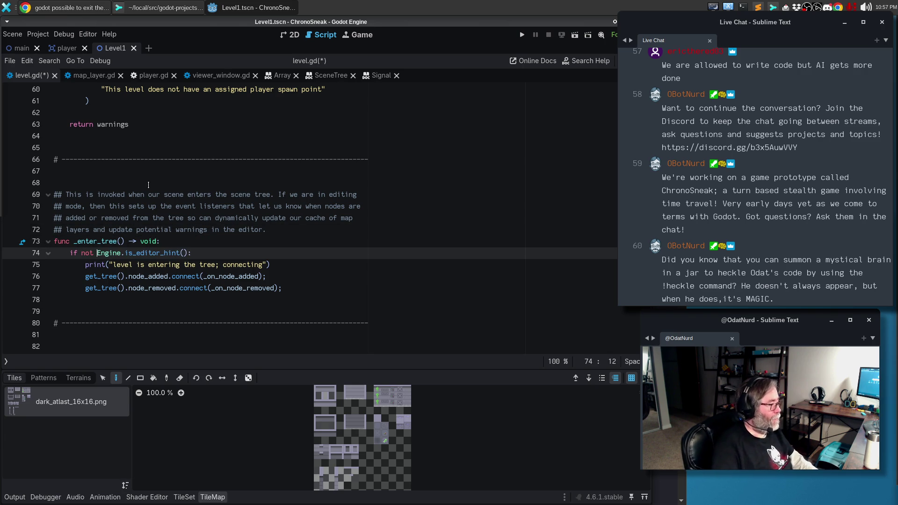
pyautogui.press('Return')
pyautogui.write('return')
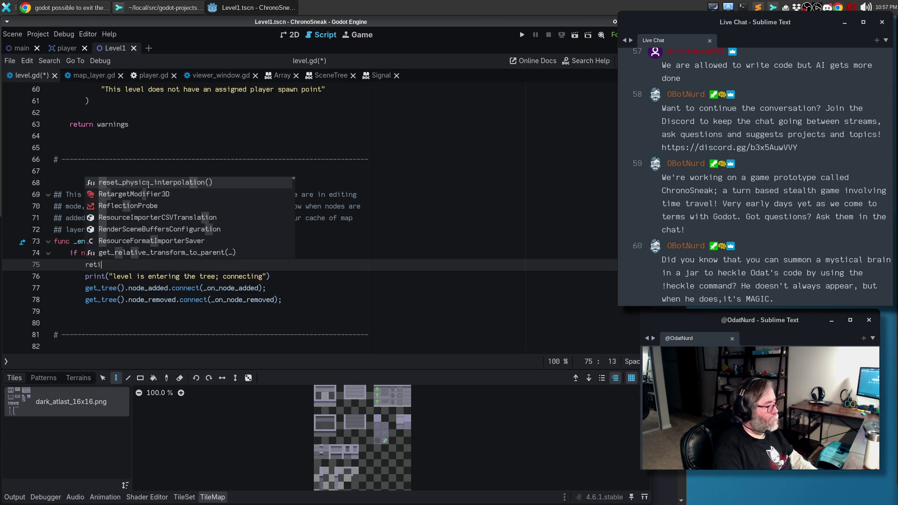
pyautogui.press('Escape')
pyautogui.press('Return')
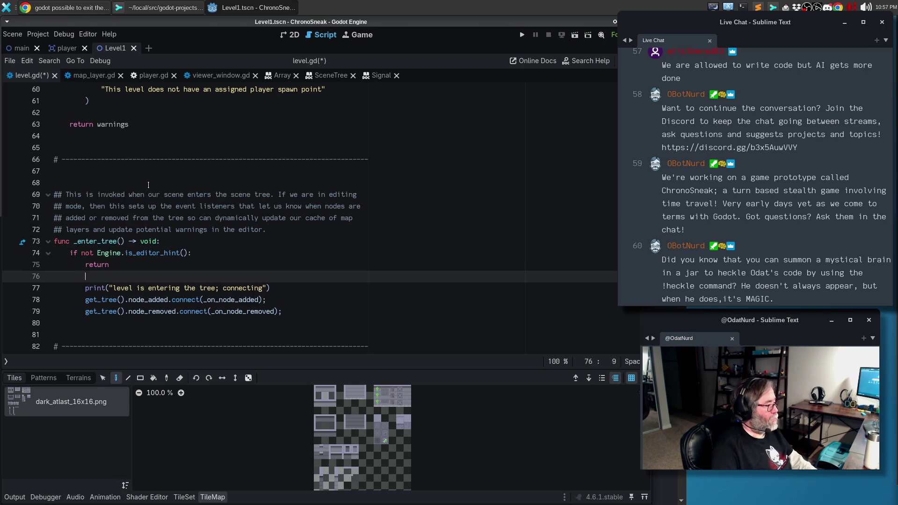
pyautogui.press('Down')
pyautogui.press('Home')
pyautogui.hotkey('shift', 'Down')
pyautogui.hotkey('shift', 'Down')
pyautogui.hotkey('shift', 'Down')
pyautogui.hotkey('shift', 'Tab')
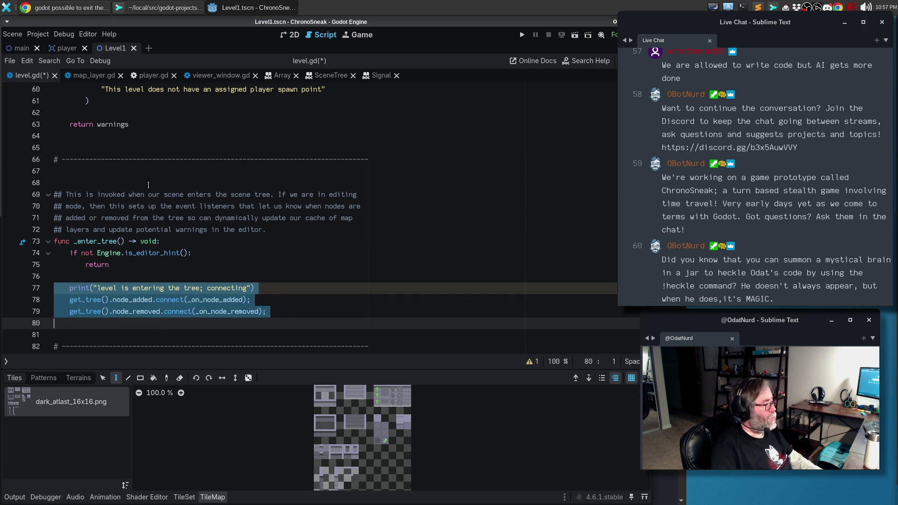
pyautogui.scroll(-2, 149, 184)
pyautogui.moveTo(148, 197); pyautogui.dragTo(54, 182)
pyautogui.hotkey('ctrl', 'c')
pyautogui.scroll(-2, 169, 217)
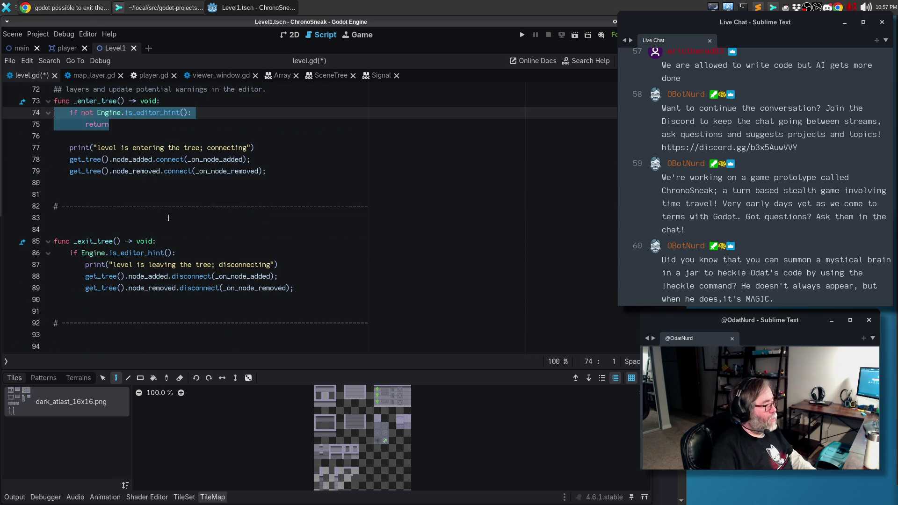
# Step: Give _exit_tree the same early return and dedent its print and disconnect lines
pyautogui.click(185, 253)
pyautogui.hotkey('shift', 'Home')
pyautogui.hotkey('shift', 'Home')
pyautogui.hotkey('ctrl', 'v')
pyautogui.press('Down')
pyautogui.press('Home')
pyautogui.press('Return')
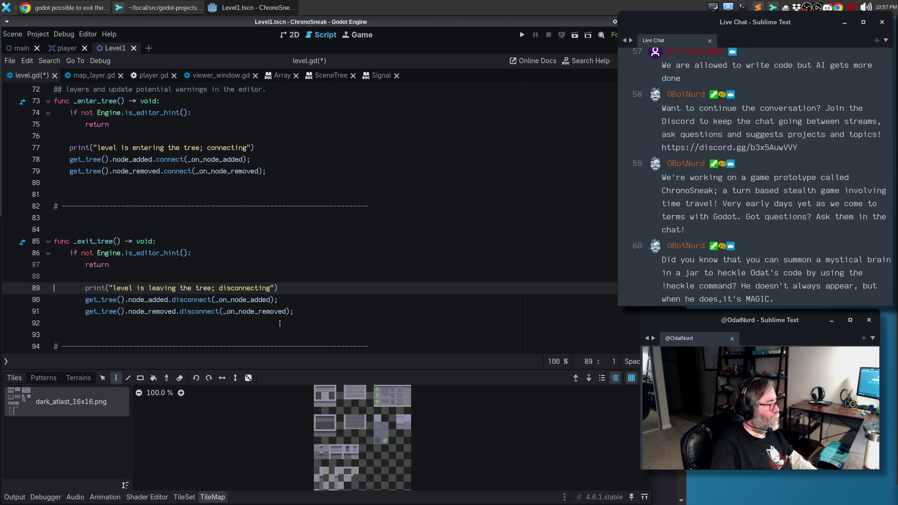
pyautogui.hotkey('shift', 'Down')
pyautogui.hotkey('shift', 'Down')
pyautogui.hotkey('shift', 'Down')
pyautogui.hotkey('shift', 'Tab')
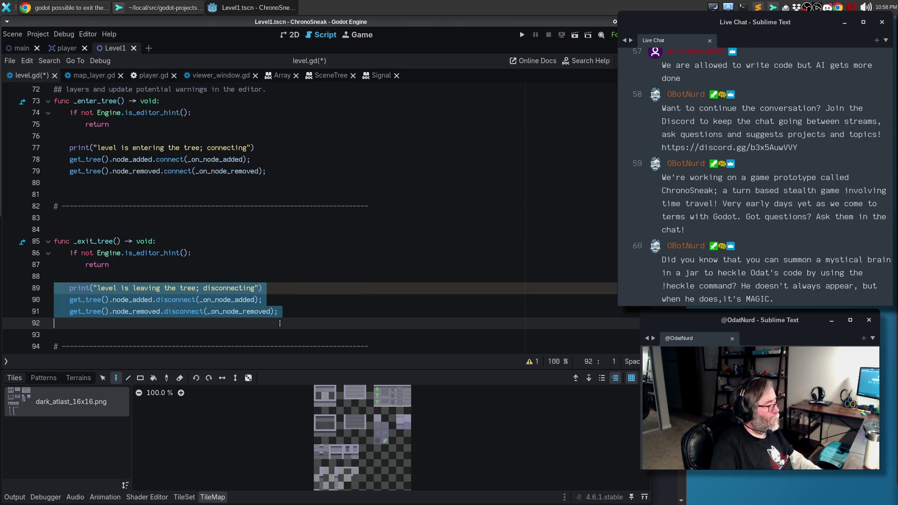
pyautogui.click(217, 300)
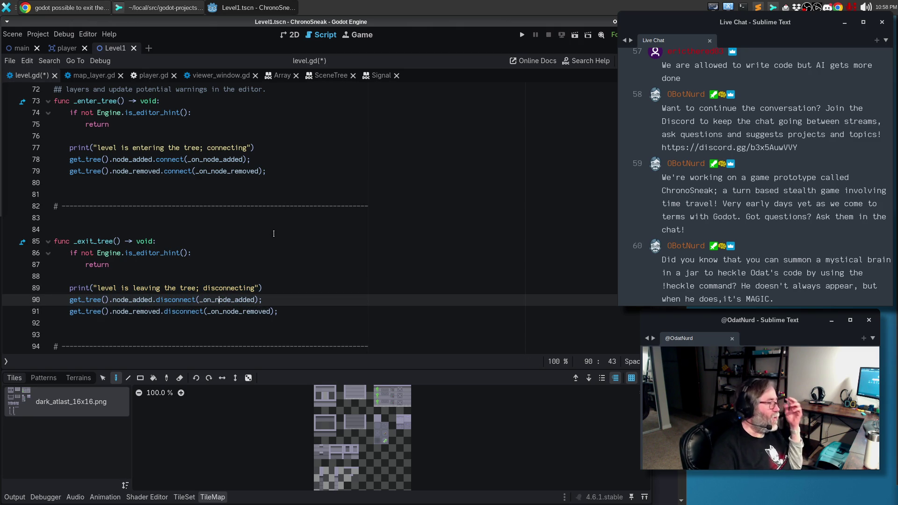
# Step: Paste the _enter_tree doc comment above _exit_tree and change 'enters' to 'leaves'
pyautogui.scroll(1, 247, 179)
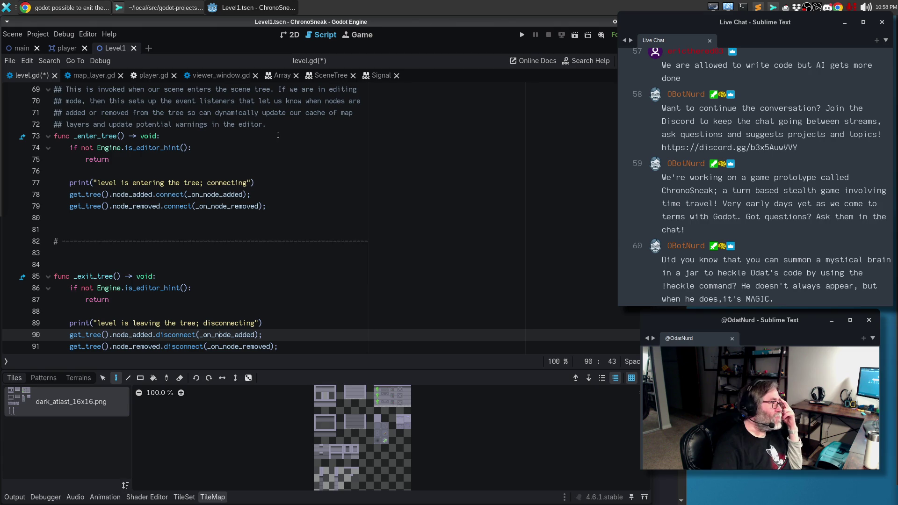
pyautogui.scroll(2, 275, 127)
pyautogui.moveTo(279, 196); pyautogui.dragTo(17, 163)
pyautogui.hotkey('ctrl', 'c')
pyautogui.scroll(-2, 69, 192)
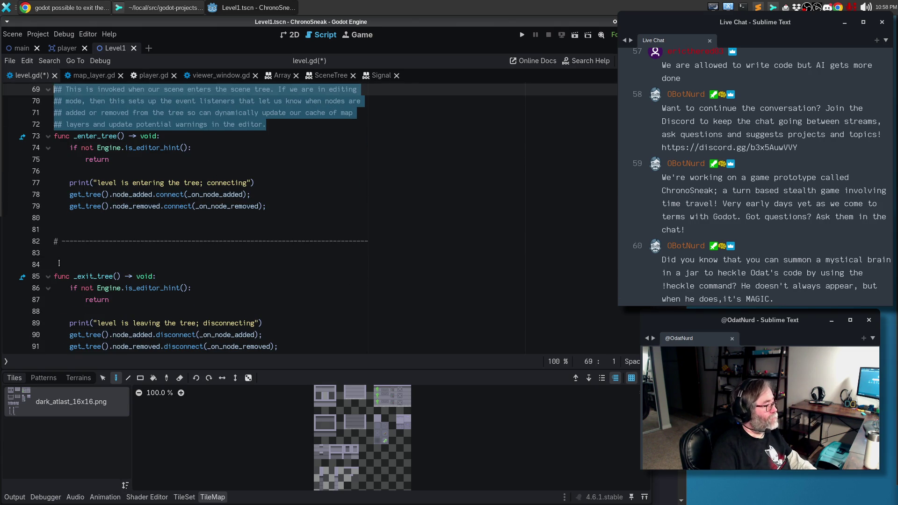
pyautogui.click(123, 267)
pyautogui.press('Return')
pyautogui.hotkey('ctrl', 'v')
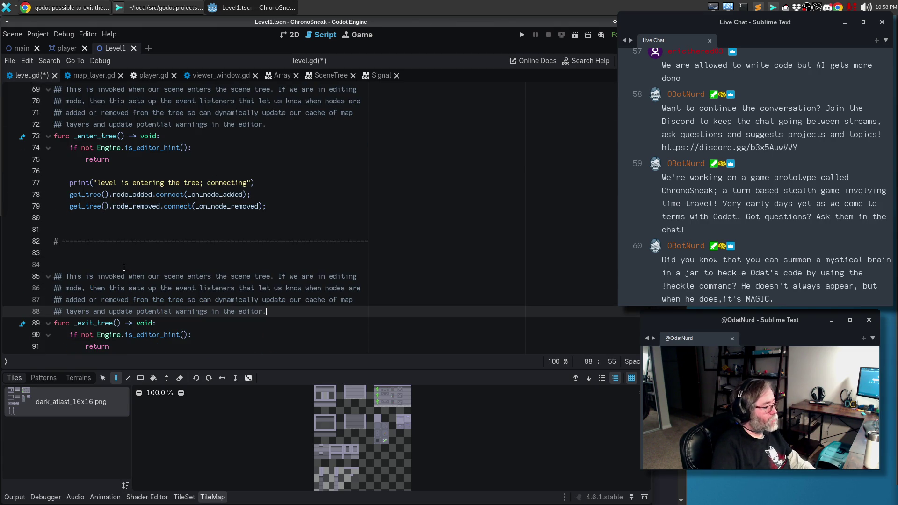
pyautogui.doubleClick(198, 276)
pyautogui.write('leaves')
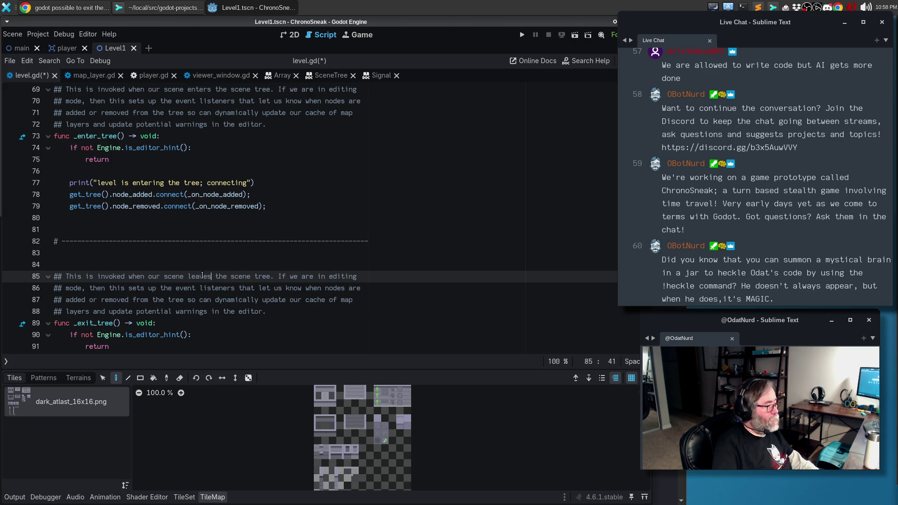
# Step: Check the copied comment's wording and save level.gd
pyautogui.doubleClick(76, 299)
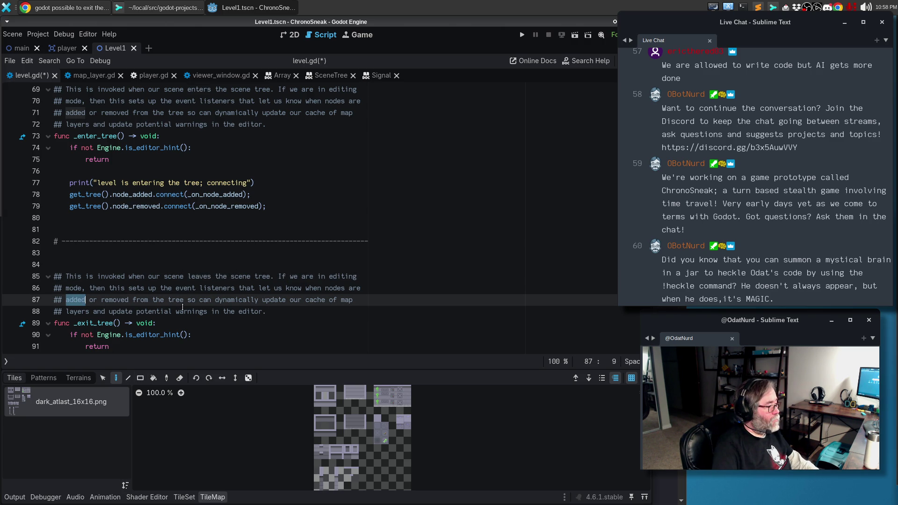
pyautogui.click(236, 300)
pyautogui.click(268, 311)
pyautogui.hotkey('ctrl', 's')
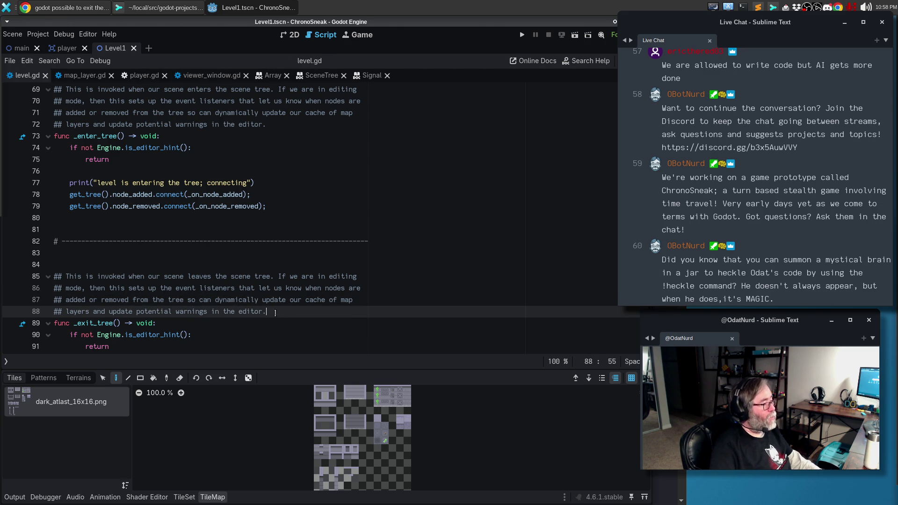
pyautogui.scroll(-3, 268, 301)
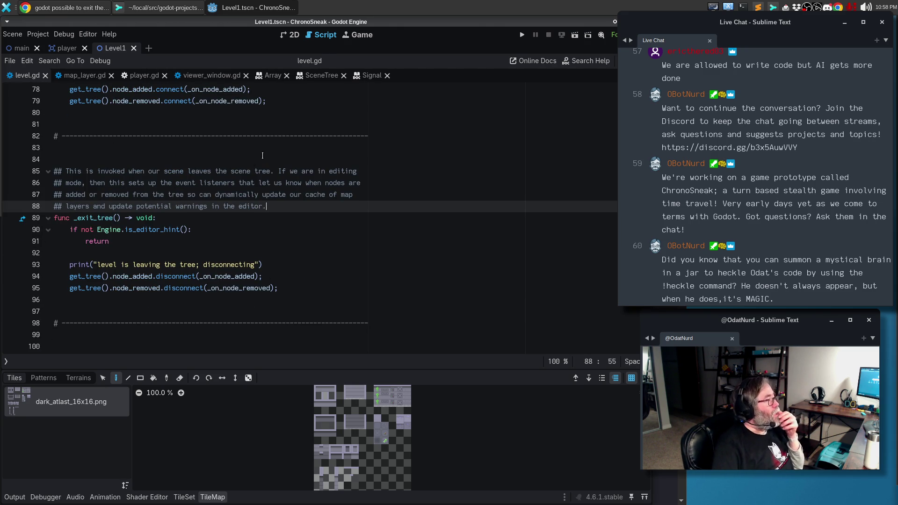
pyautogui.scroll(1, 263, 155)
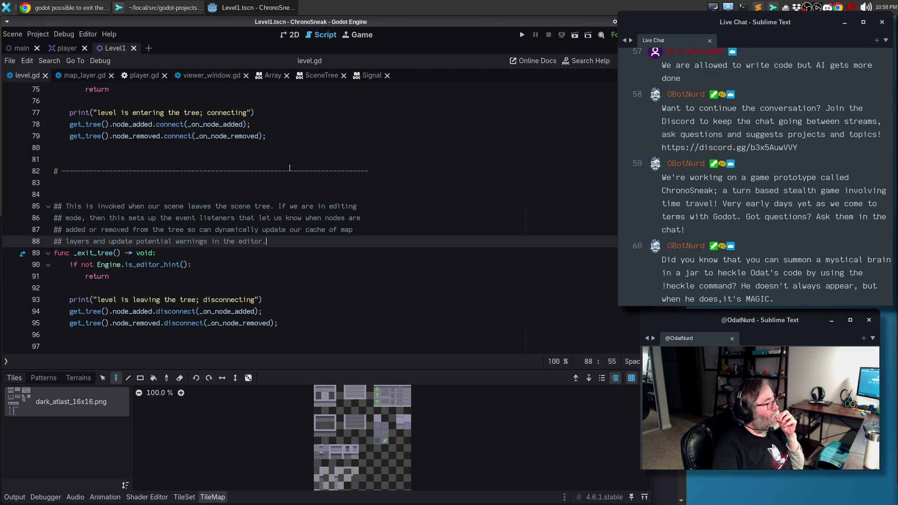
pyautogui.scroll(2, 290, 167)
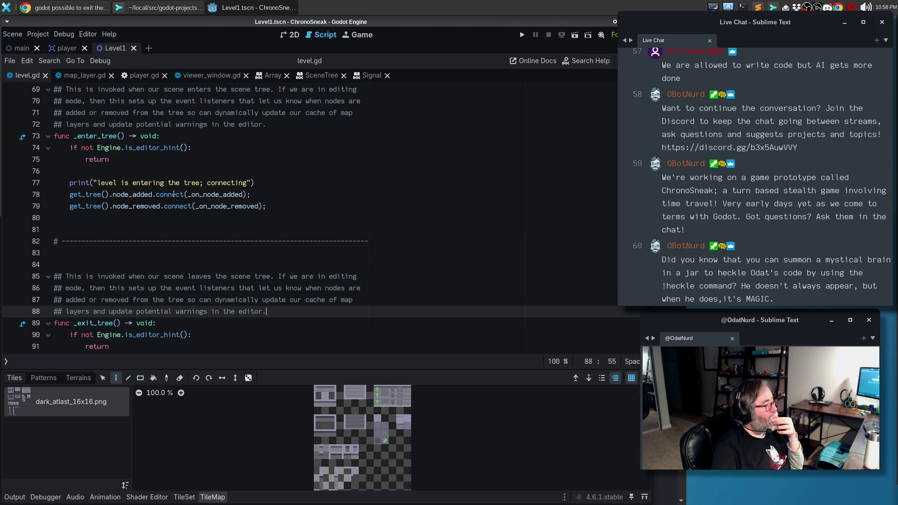
pyautogui.moveTo(88, 197)
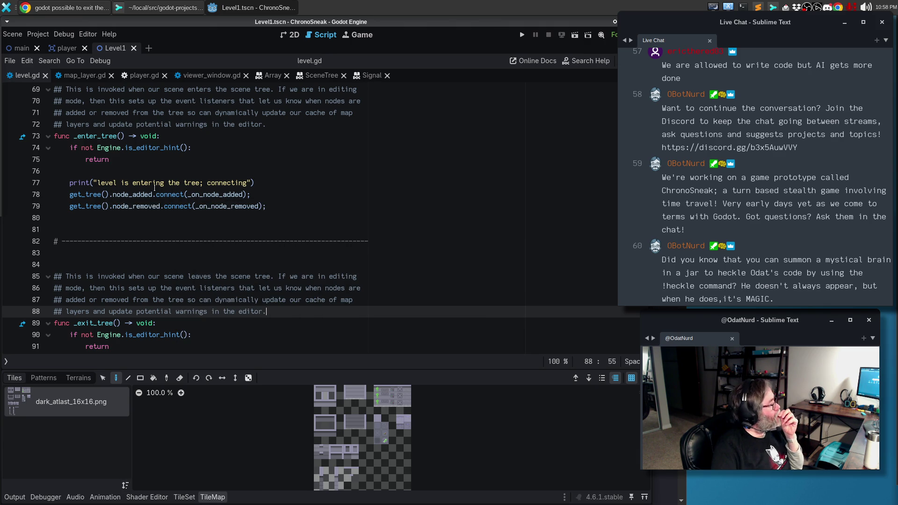
pyautogui.click(275, 185)
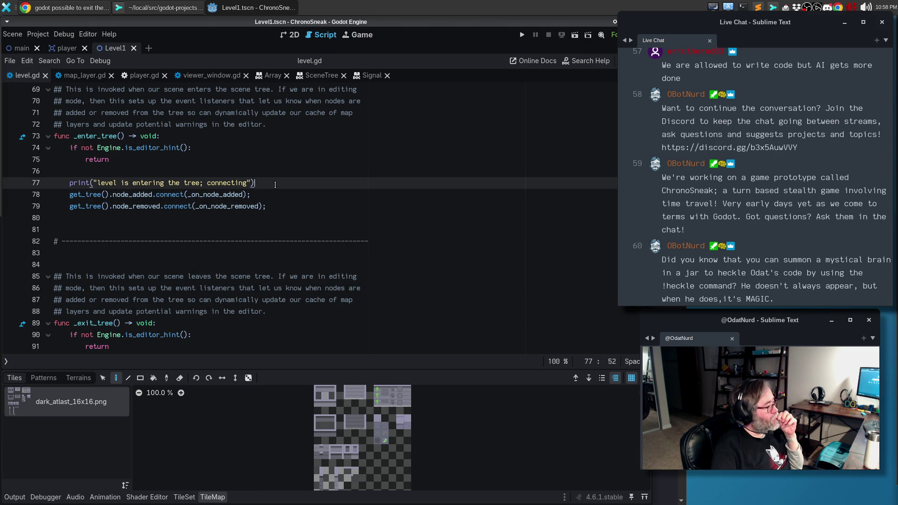
pyautogui.moveTo(170, 192)
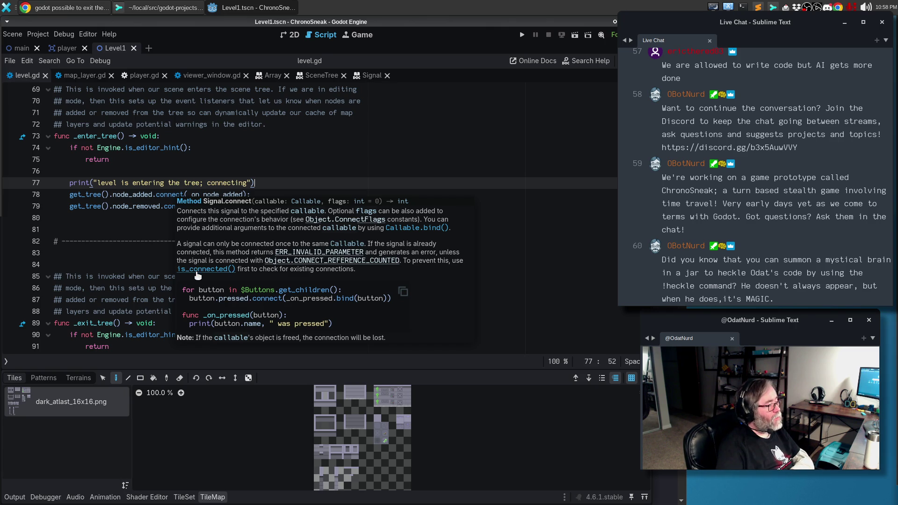
pyautogui.click(197, 270)
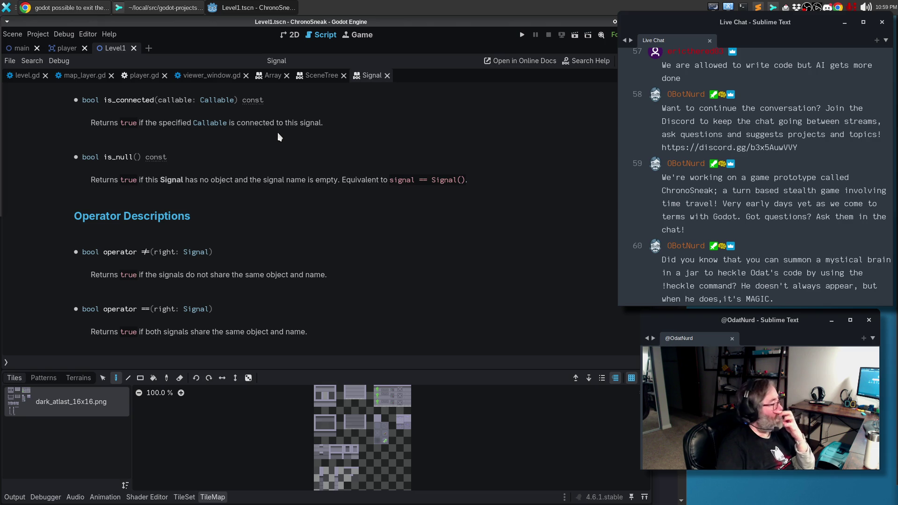
pyautogui.click(24, 75)
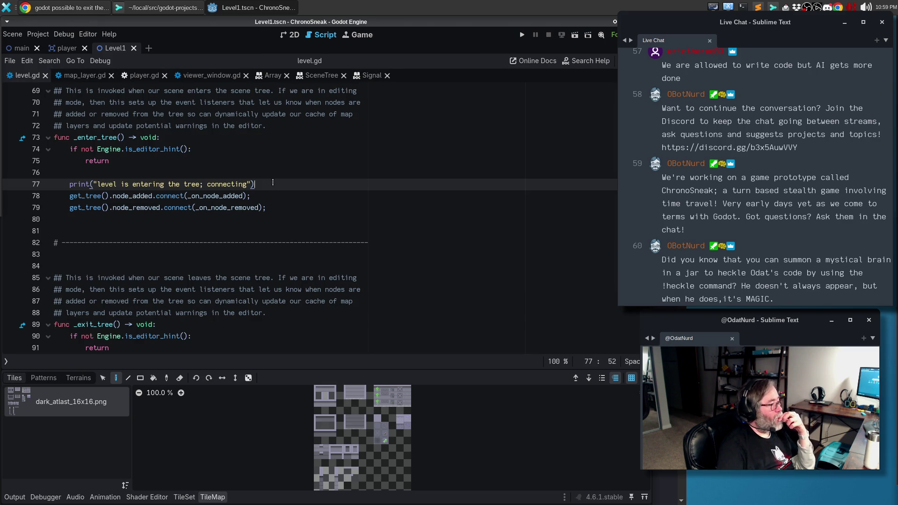
pyautogui.press('Return')
# Step: Write 'if not get_tree().node_added.is_connected(_on_node_added):' on line 78 and indent the connect call under it
pyautogui.write('of')
pyautogui.press('BackSpace')
pyautogui.press('BackSpace')
pyautogui.press('BackSpace')
pyautogui.write('if get+')
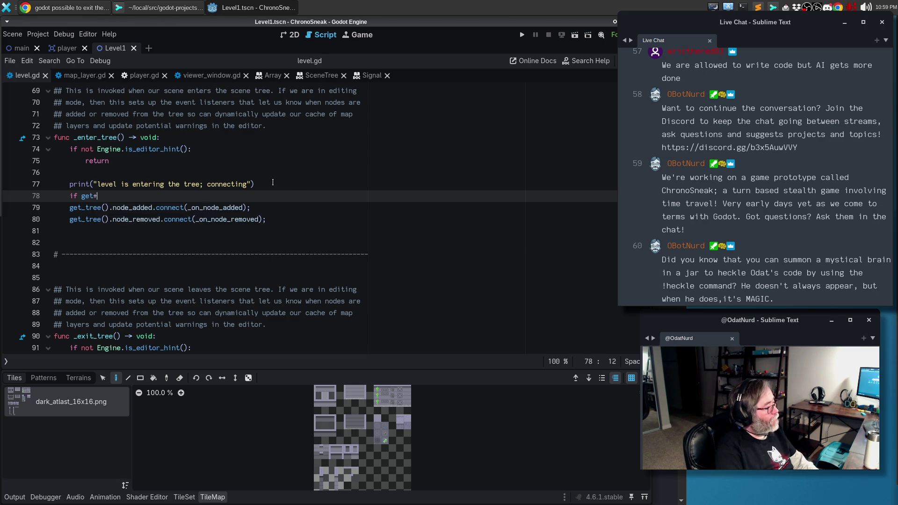
pyautogui.press('BackSpace')
pyautogui.write('_trr().')
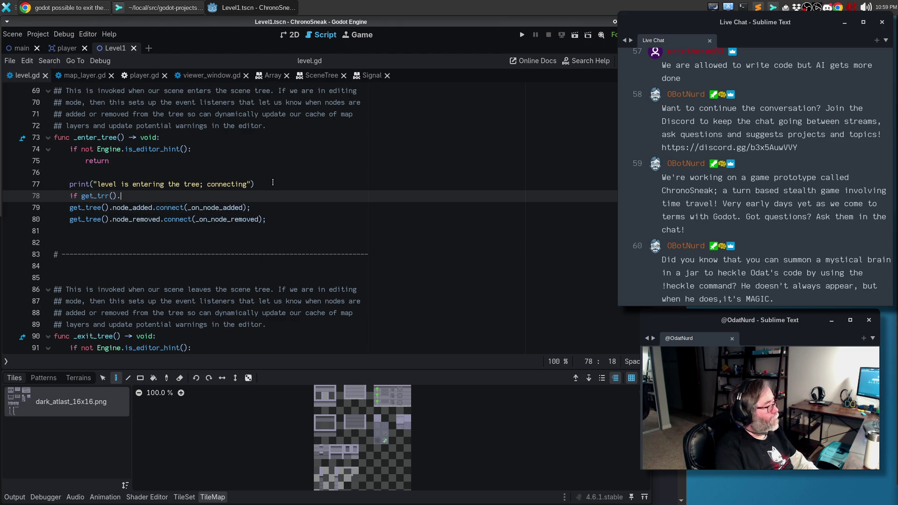
pyautogui.write('node_added.isc')
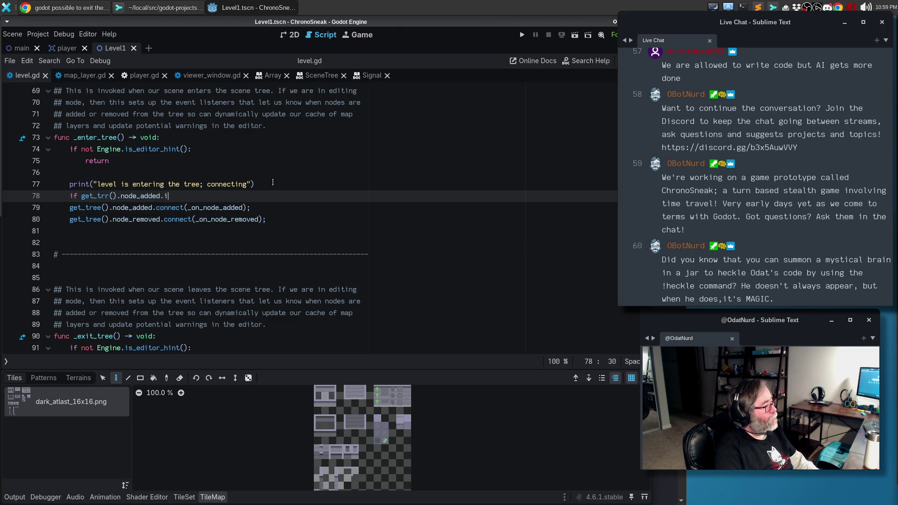
pyautogui.press('BackSpace')
pyautogui.write('_connec')
pyautogui.write('ted(_on')
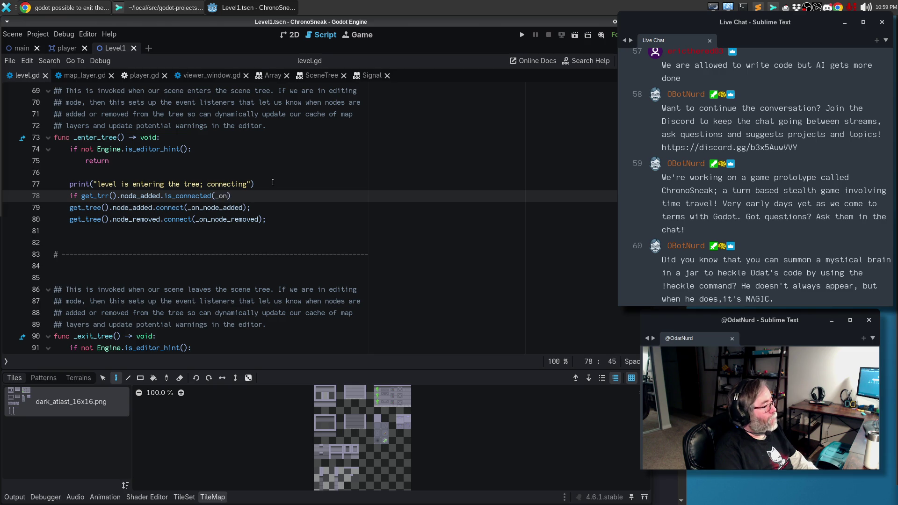
pyautogui.press('Return')
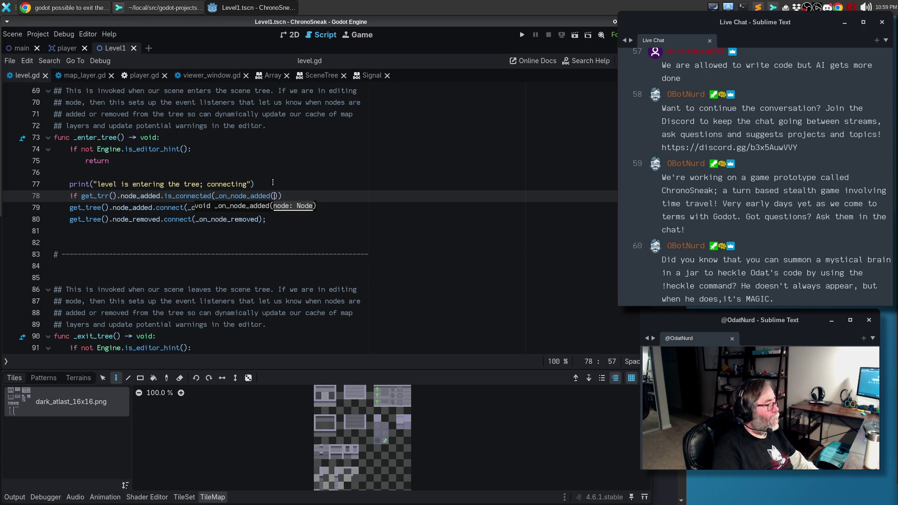
pyautogui.press('End')
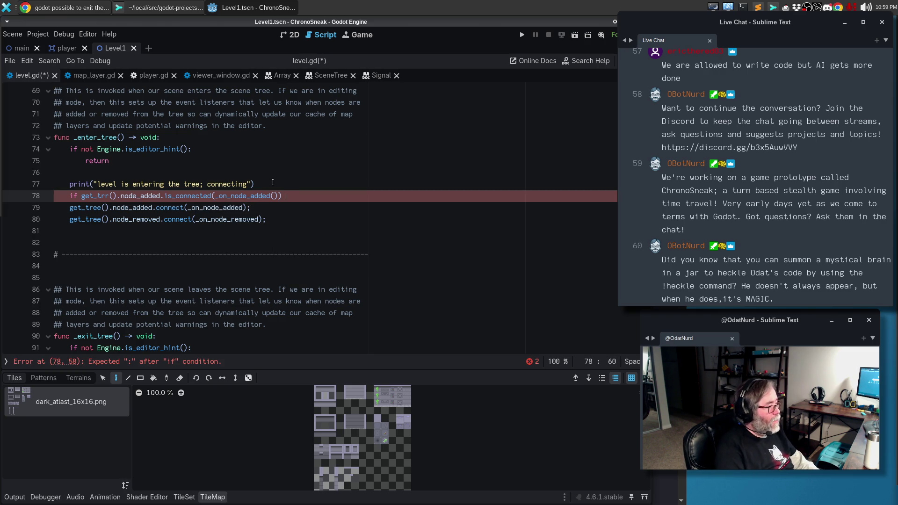
pyautogui.press('Home')
pyautogui.press('Right')
pyautogui.press('Right')
pyautogui.press('Right')
pyautogui.write('not')
pyautogui.press('End')
pyautogui.press('BackSpace')
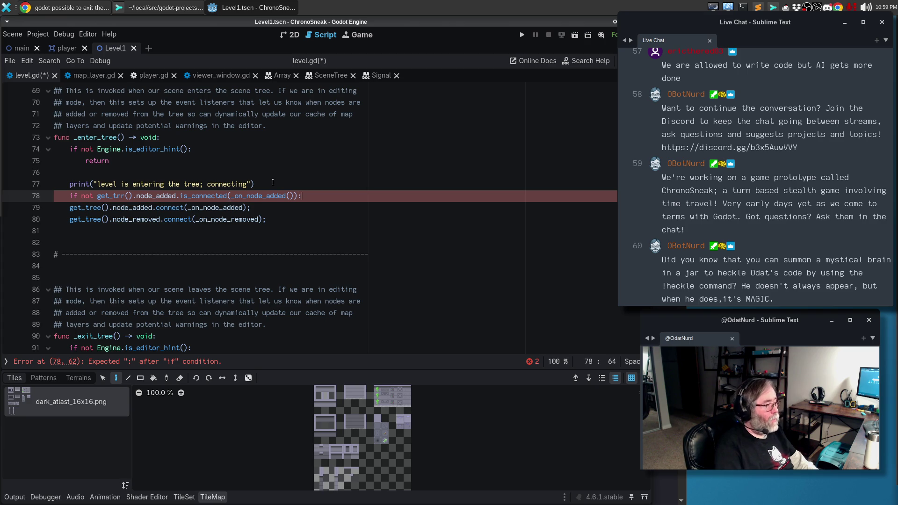
pyautogui.write(':')
pyautogui.press('Down')
pyautogui.press('Home')
pyautogui.press('Tab')
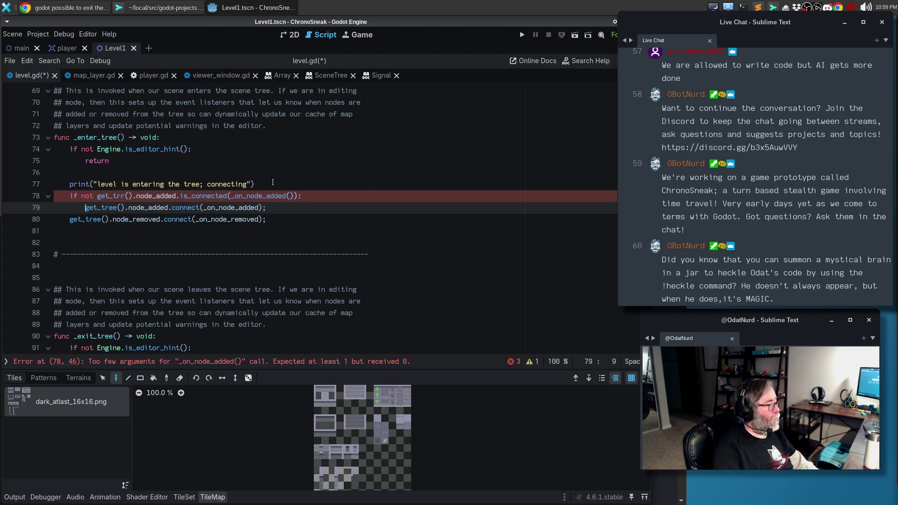
# Step: Fix the get_trr typo and stray characters after _on_node_added, adding a blank line after the guarded connect
pyautogui.press('Up')
pyautogui.press('Right')
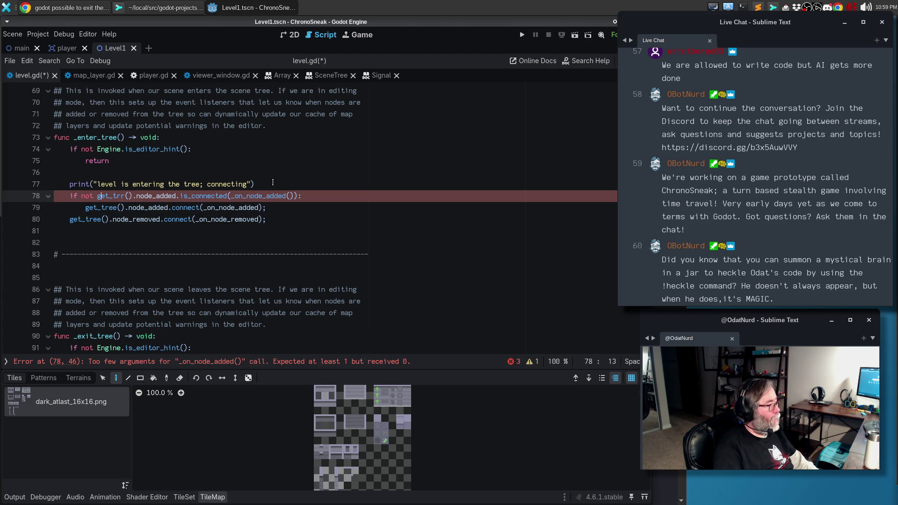
pyautogui.press('BackSpace')
pyautogui.write('ee')
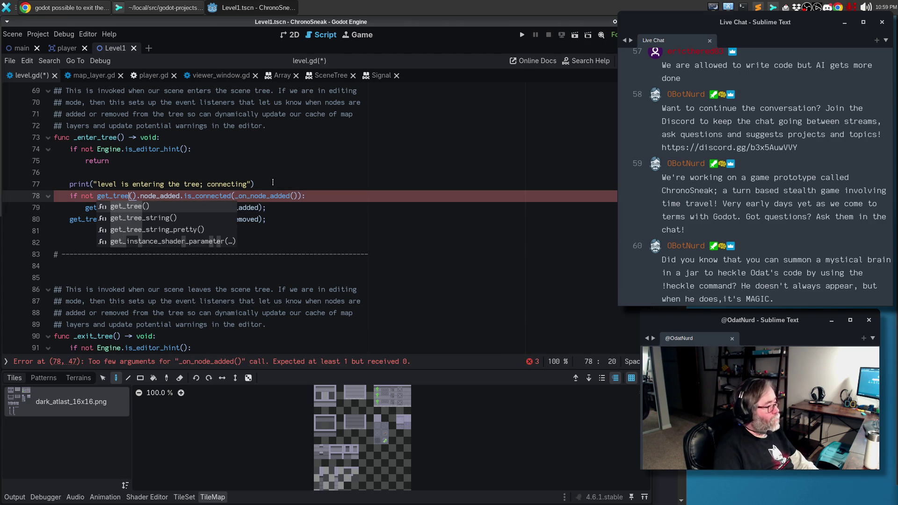
pyautogui.press('Down')
pyautogui.press('End')
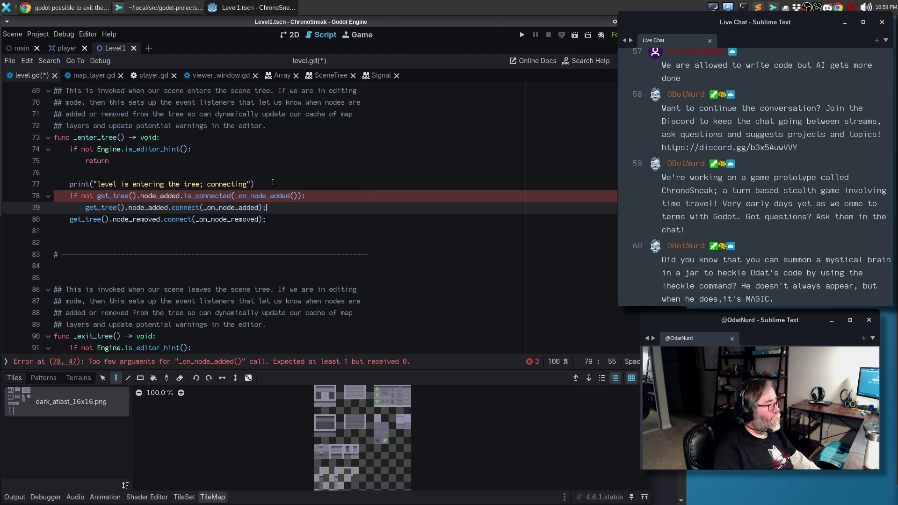
pyautogui.press('Return')
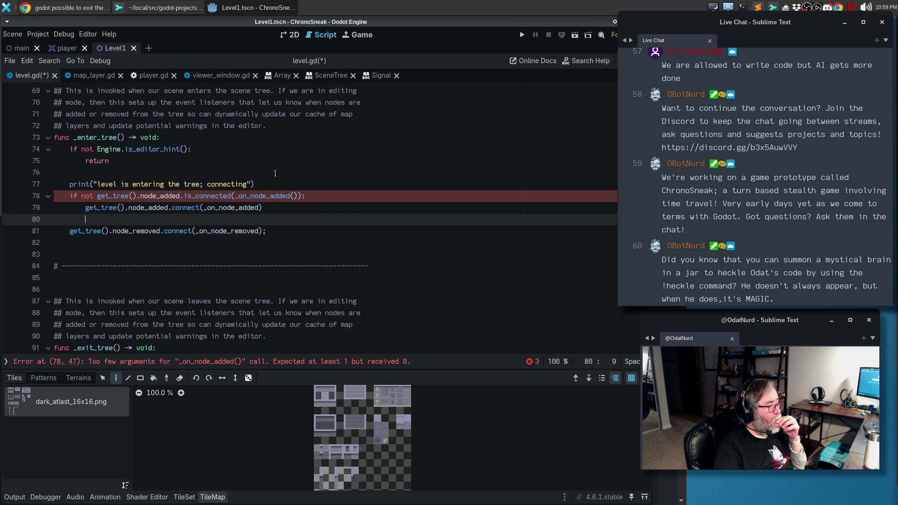
pyautogui.click(292, 197)
pyautogui.press('Delete')
pyautogui.press('Delete')
pyautogui.press('Delete')
pyautogui.write(')_')
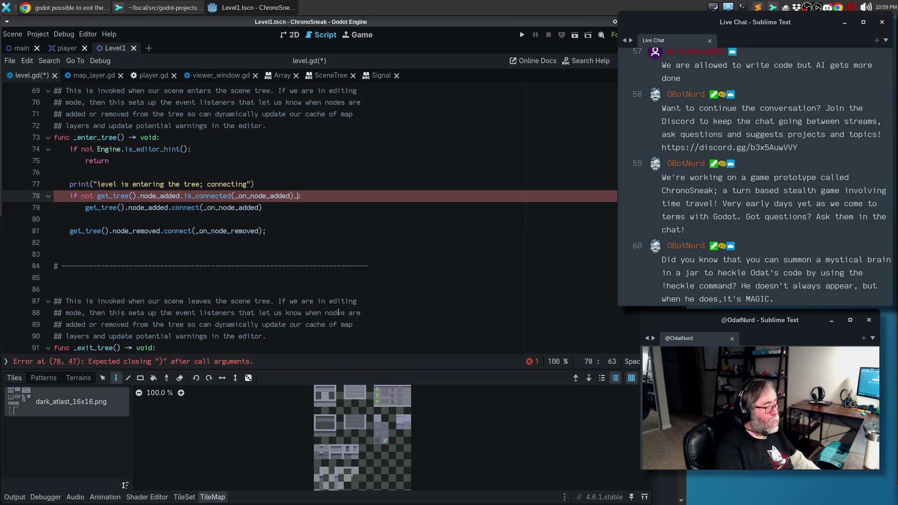
pyautogui.press('BackSpace')
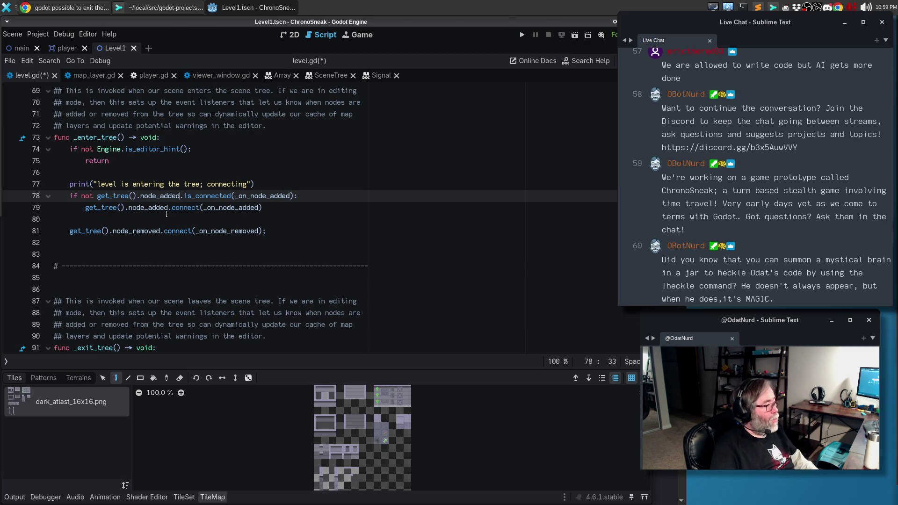
# Step: Paste the guard line above the node_removed connect and indent the connect under it
pyautogui.click(165, 220)
pyautogui.press('Down')
pyautogui.write('if not get_tree().node_added.is_connected(_on_node_added):')
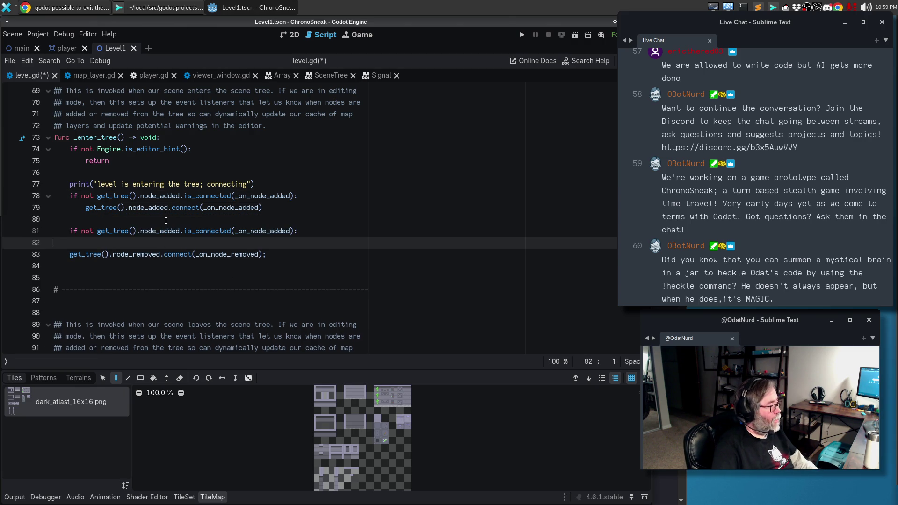
pyautogui.press('Delete')
pyautogui.press('Tab')
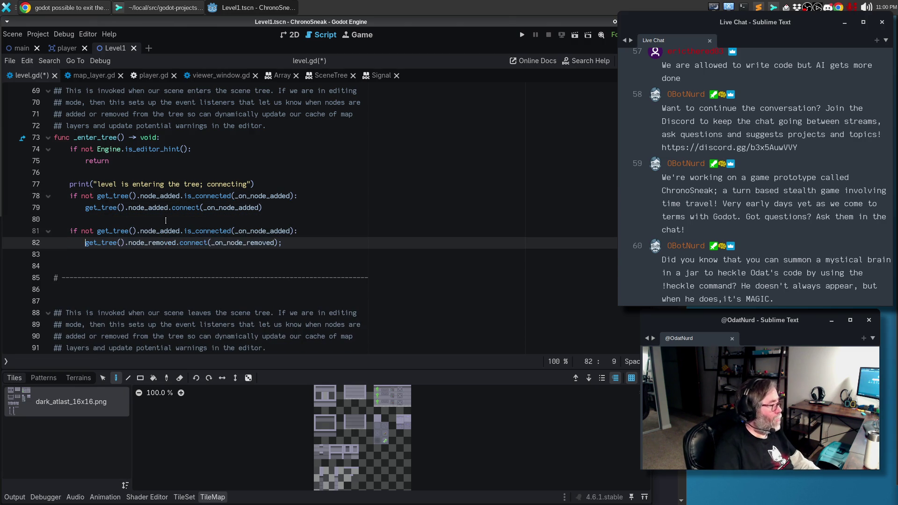
# Step: Change the new guard to check node_removed against _on_node_removed
pyautogui.doubleClick(159, 242)
pyautogui.hotkey('ctrl', 'c')
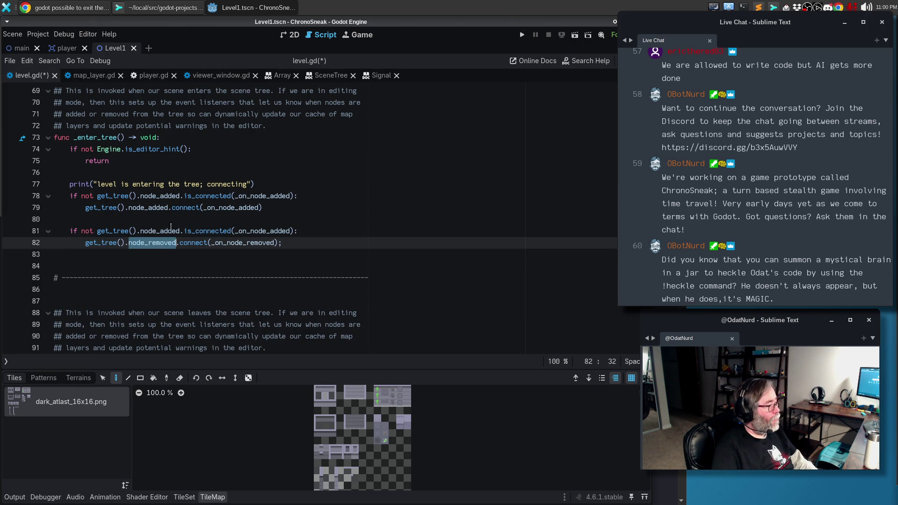
pyautogui.doubleClick(161, 230)
pyautogui.hotkey('ctrl', 'v')
pyautogui.doubleClick(240, 242)
pyautogui.hotkey('ctrl', 'c')
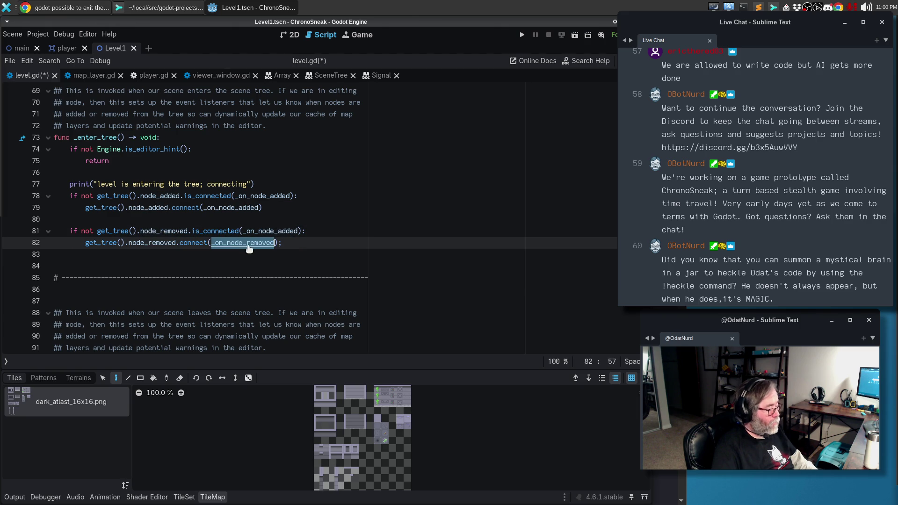
pyautogui.doubleClick(271, 231)
pyautogui.hotkey('ctrl', 'v')
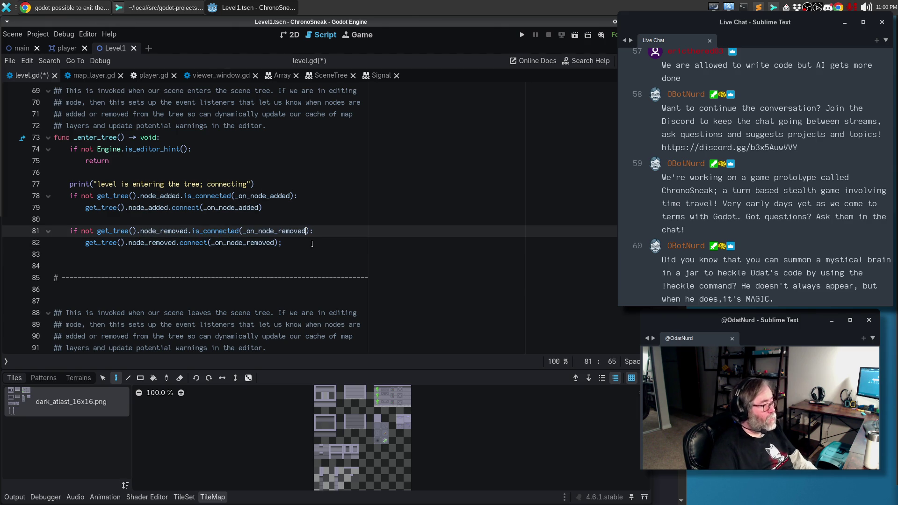
pyautogui.click(311, 244)
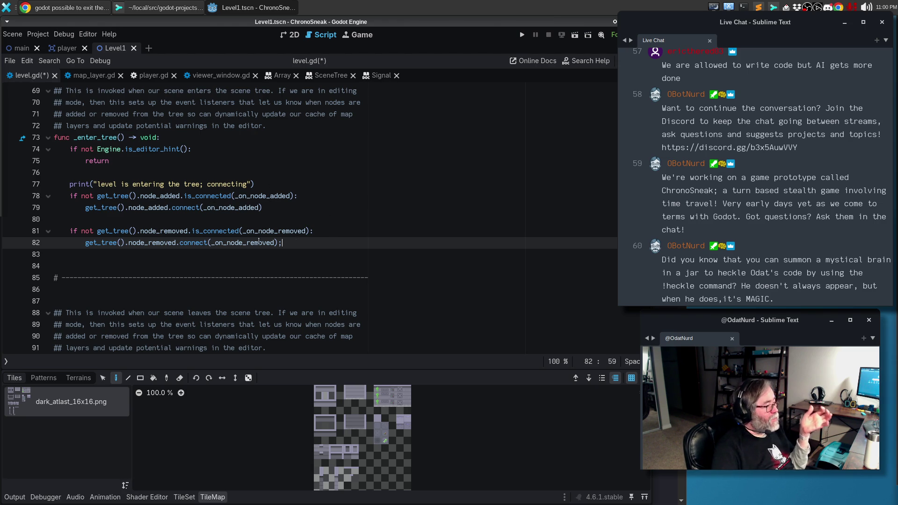
pyautogui.keyDown('shift'); pyautogui.click(13, 197); pyautogui.keyUp('shift')
# Step: Replace the two _exit_tree disconnect lines with copies of the guarded connect blocks
pyautogui.scroll(-4, 65, 193)
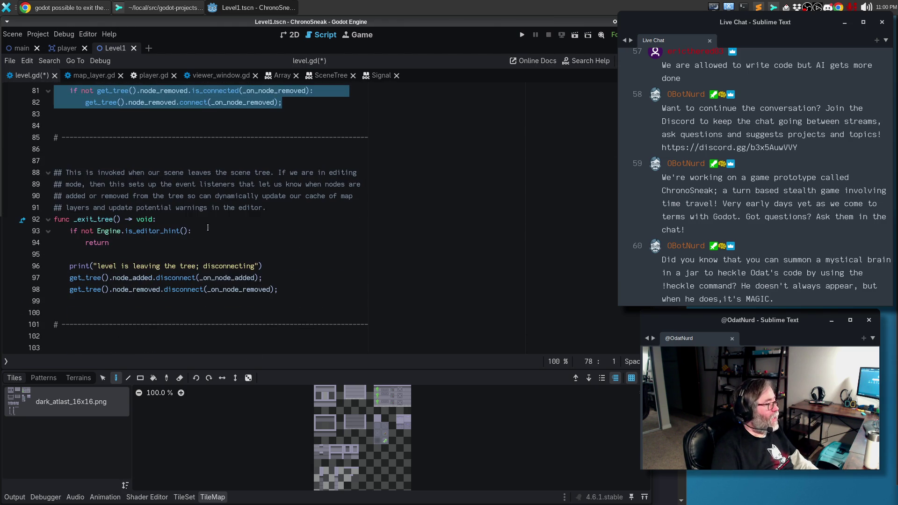
pyautogui.hotkey('ctrl', 'c')
pyautogui.moveTo(283, 287)
pyautogui.mouseDown()
pyautogui.moveTo(69, 265)
pyautogui.moveTo(69, 277)
pyautogui.mouseUp()
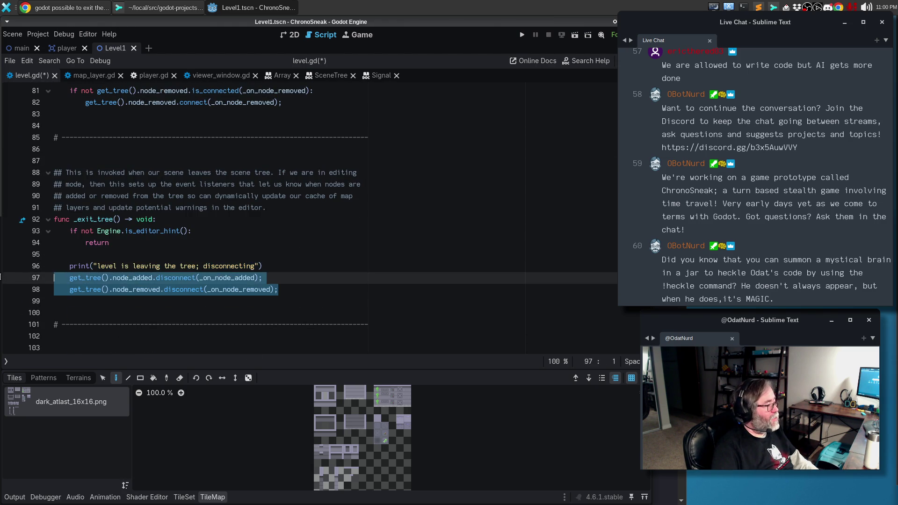
pyautogui.hotkey('ctrl', 'v')
# Step: Remove 'not' from both guards, change connect to disconnect, and save level.gd
pyautogui.doubleClick(85, 278)
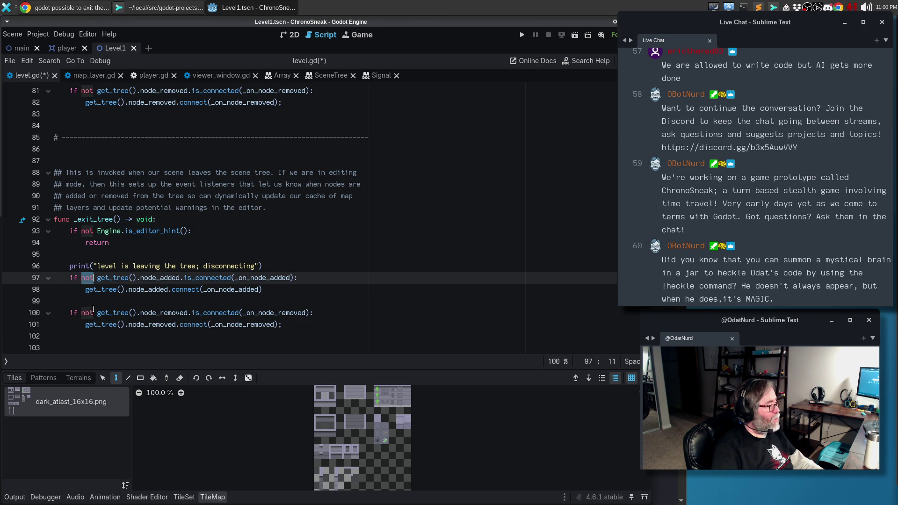
pyautogui.hotkey('ctrl', 'd')
pyautogui.hotkey('shift', 'Right')
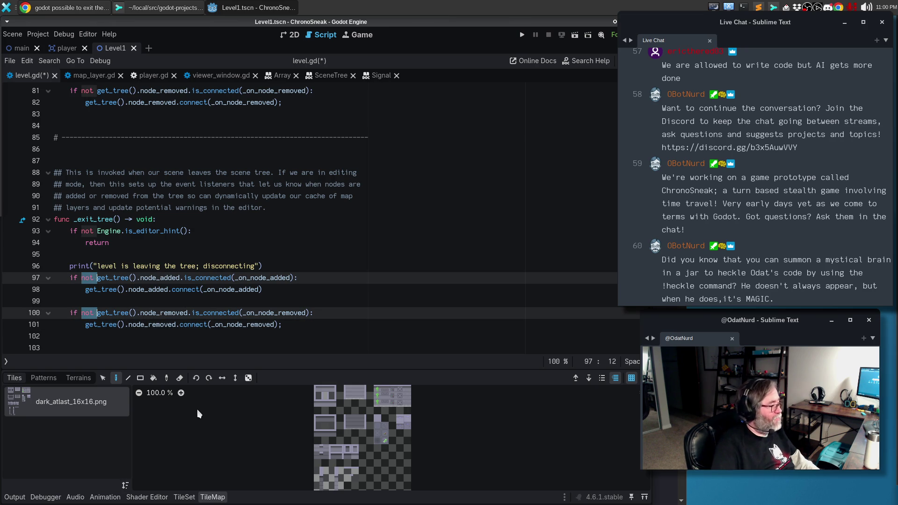
pyautogui.press('BackSpace')
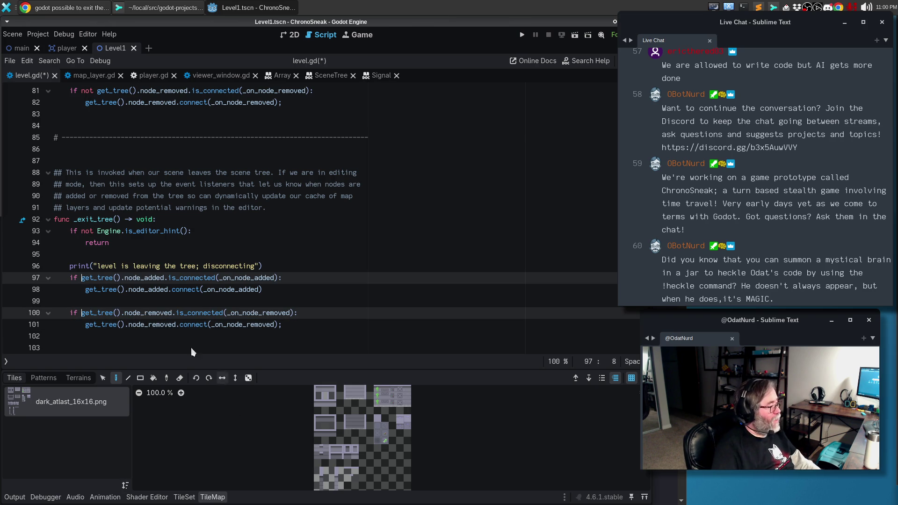
pyautogui.doubleClick(174, 290)
pyautogui.hotkey('ctrl', 'd')
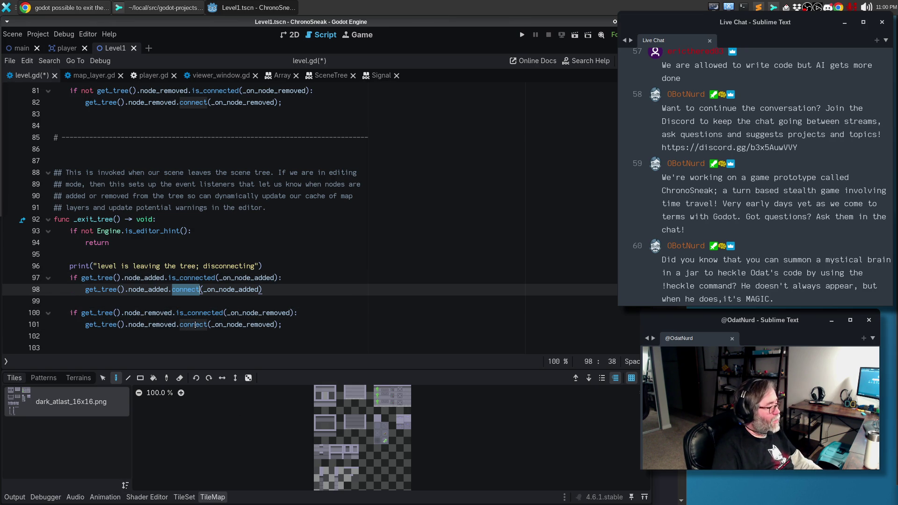
pyautogui.write('disconnect')
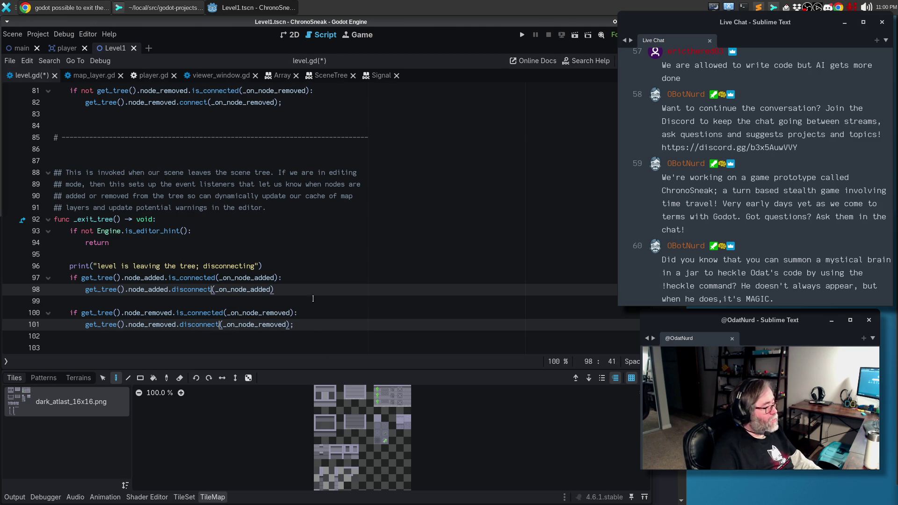
pyautogui.click(310, 287)
pyautogui.hotkey('ctrl', 's')
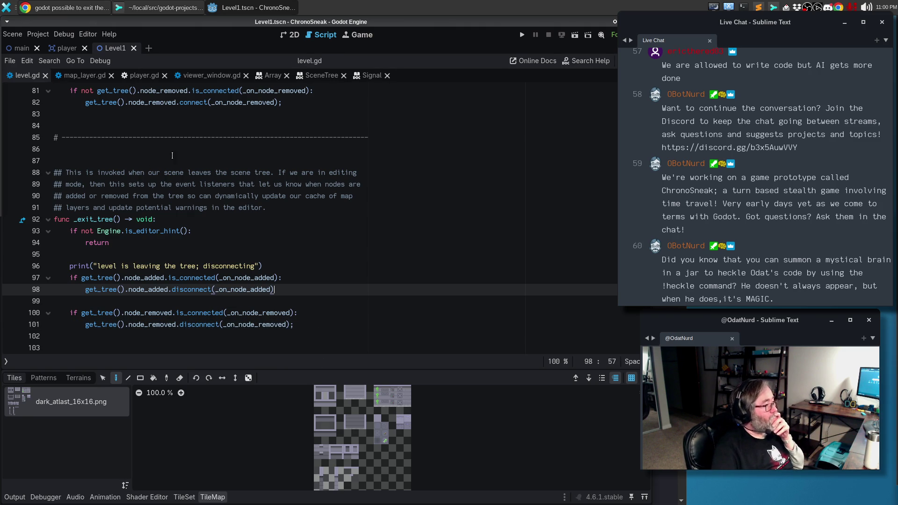
# Step: Reload Level1 from its saved file in the 2D view, show the Output log, and restore the side docks
pyautogui.click(290, 36)
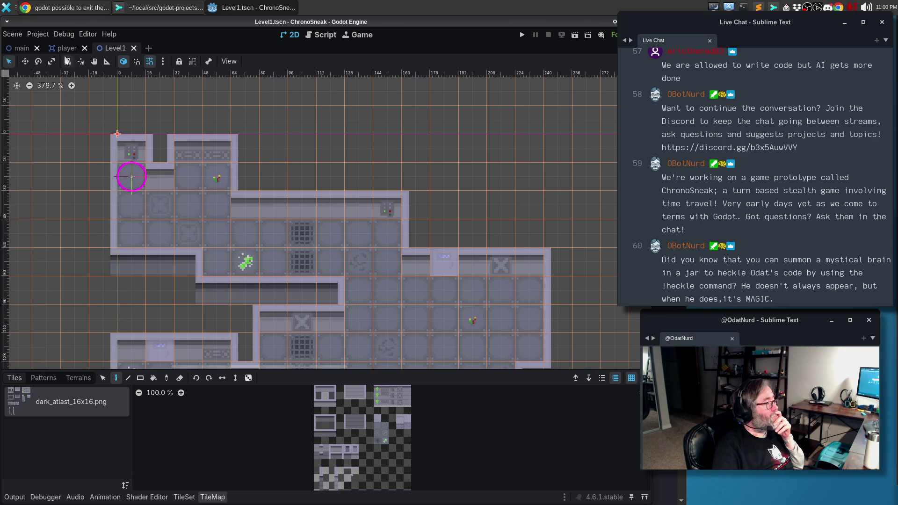
pyautogui.click(12, 35)
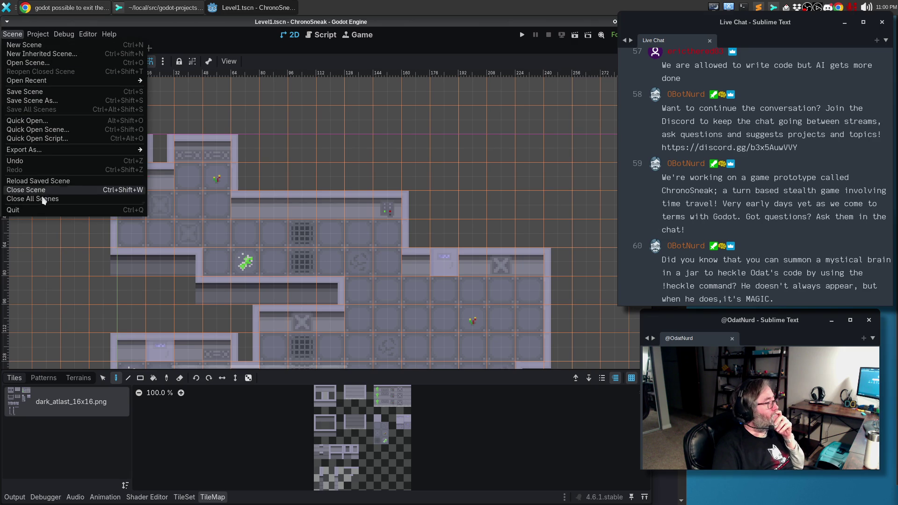
pyautogui.click(38, 181)
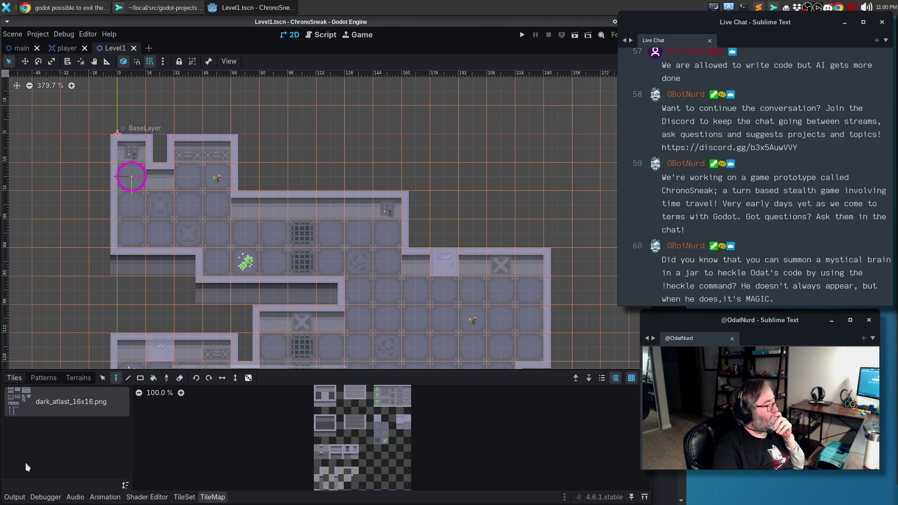
pyautogui.click(19, 496)
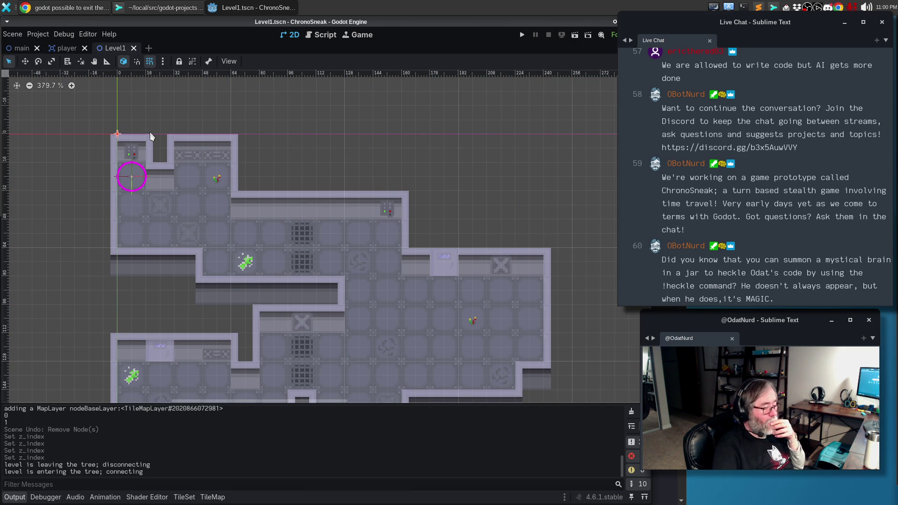
pyautogui.hotkey('ctrl', 'shift', 'F11')
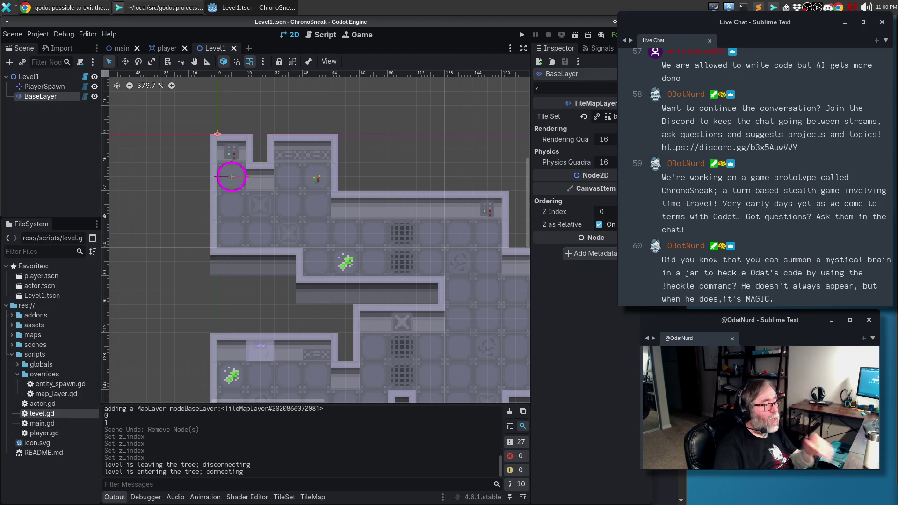
# Step: Change BaseLayer's Z Index to 1, then 2, then back down, checking Level1's warning icon each time
pyautogui.moveTo(604, 212); pyautogui.dragTo(608, 211)
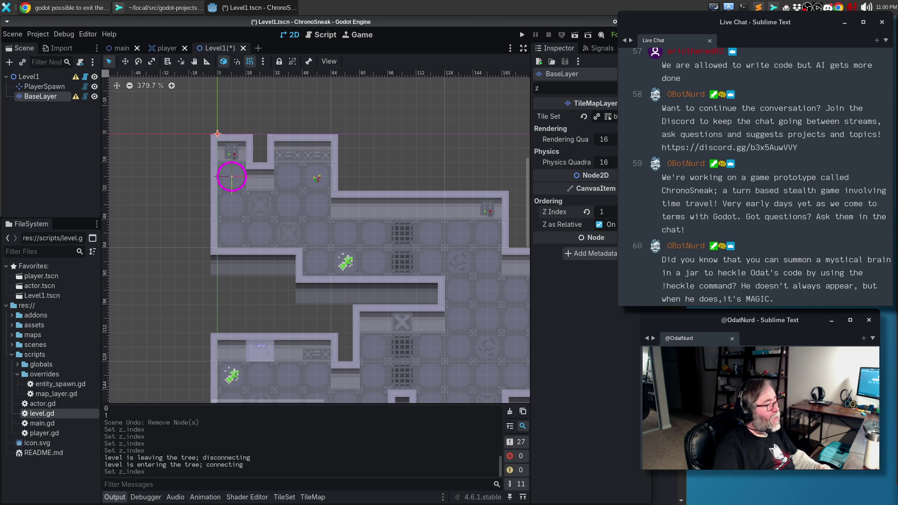
pyautogui.moveTo(77, 98)
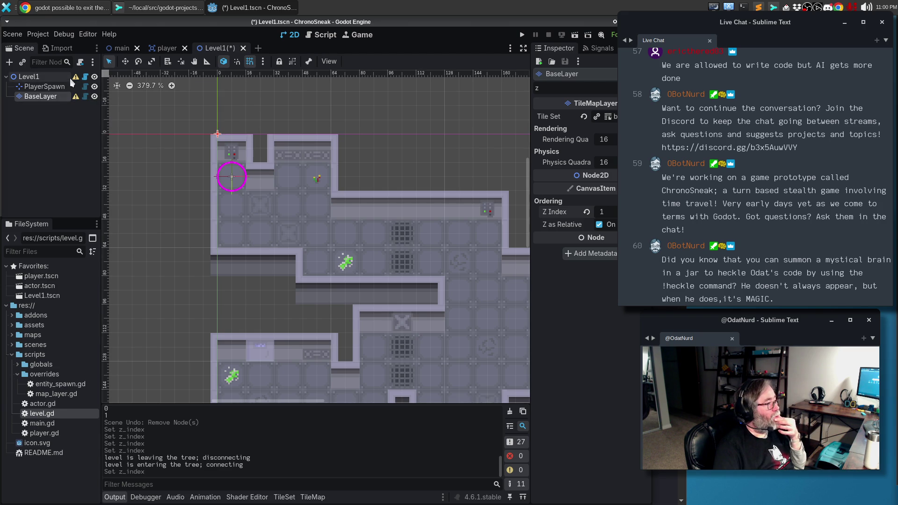
pyautogui.moveTo(76, 79)
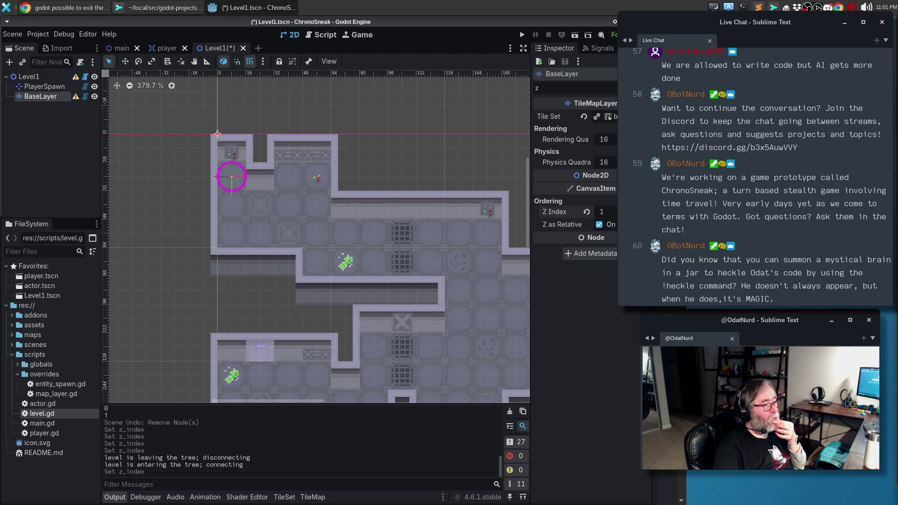
pyautogui.moveTo(603, 211); pyautogui.dragTo(607, 212)
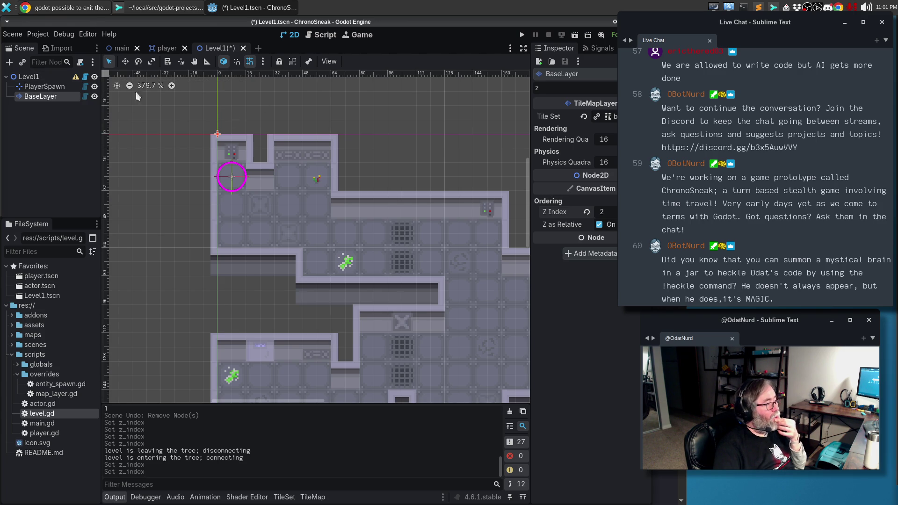
pyautogui.moveTo(79, 78)
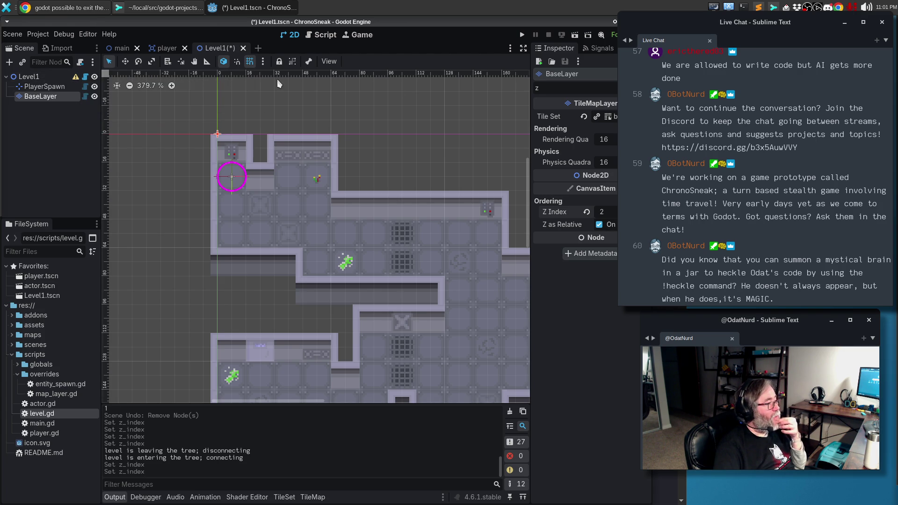
pyautogui.moveTo(603, 211); pyautogui.dragTo(599, 212)
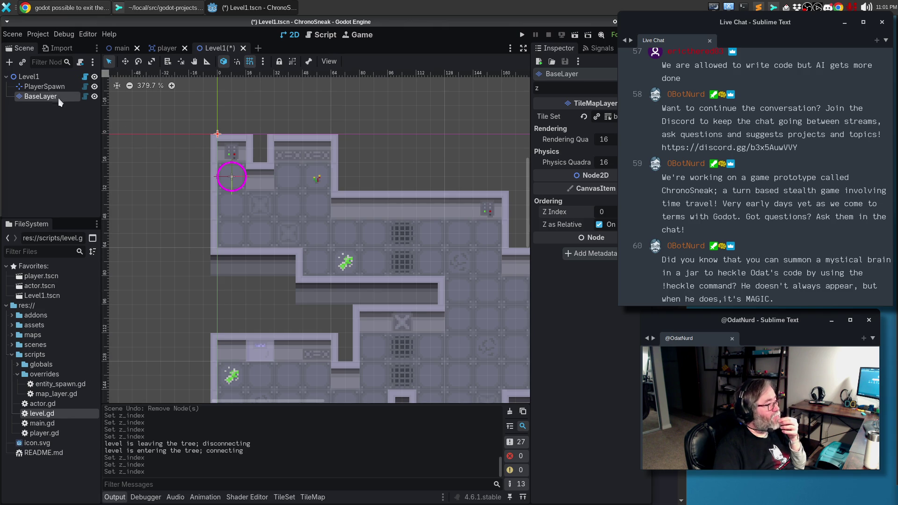
# Step: Delete BaseLayer to view Level1's missing-map-layers warning, undo the deletion, and save the scene
pyautogui.press('Delete')
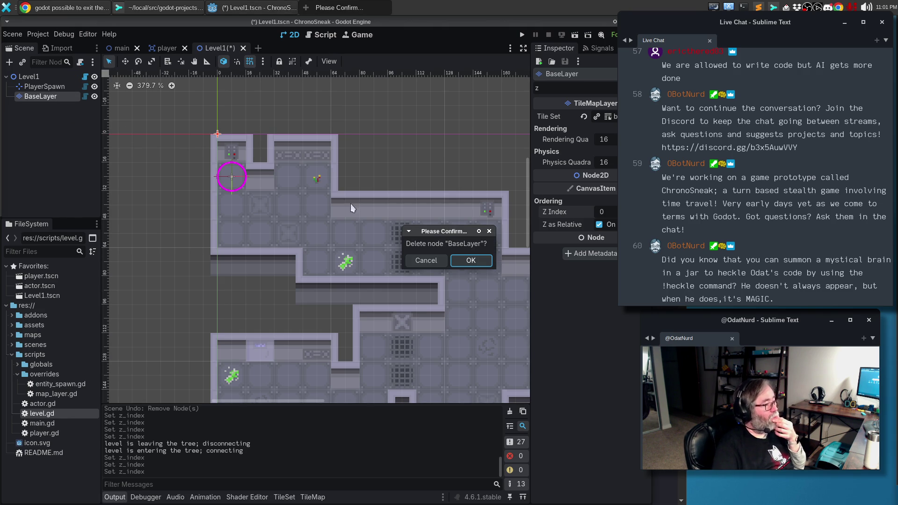
pyautogui.click(474, 263)
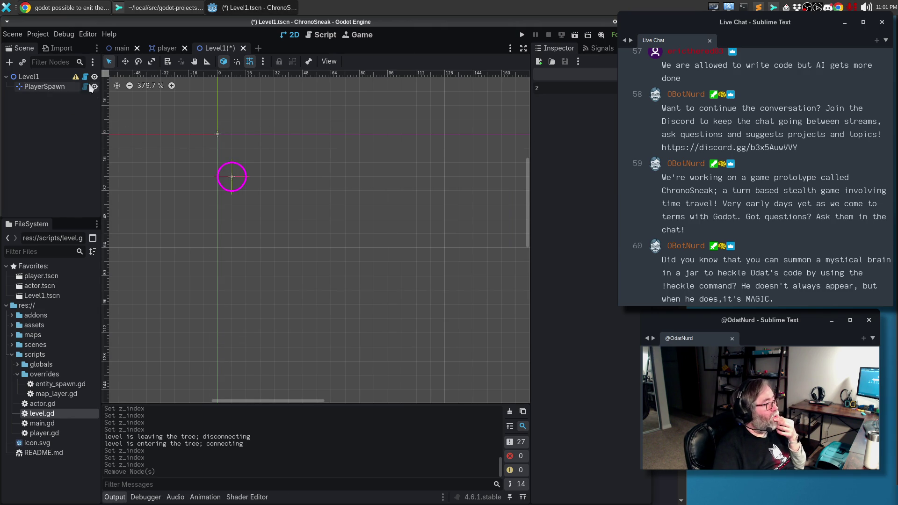
pyautogui.moveTo(78, 82)
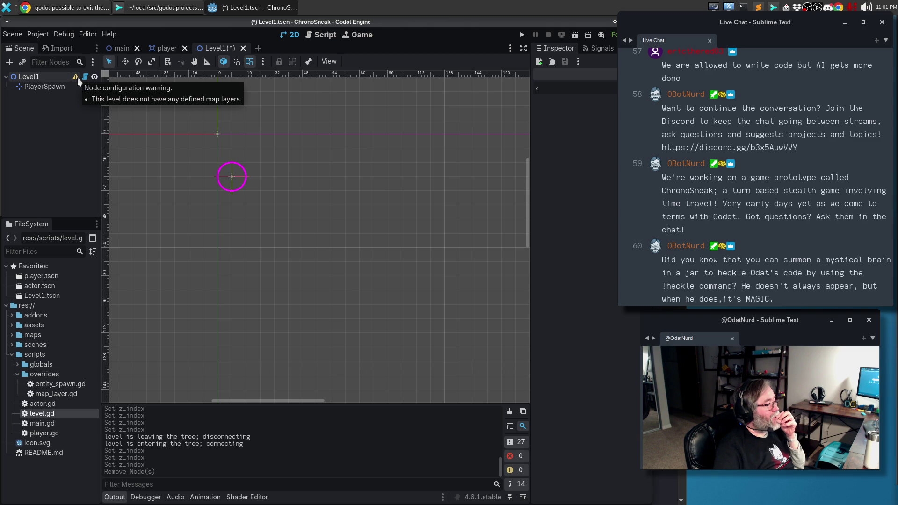
pyautogui.hotkey('ctrl', 'z')
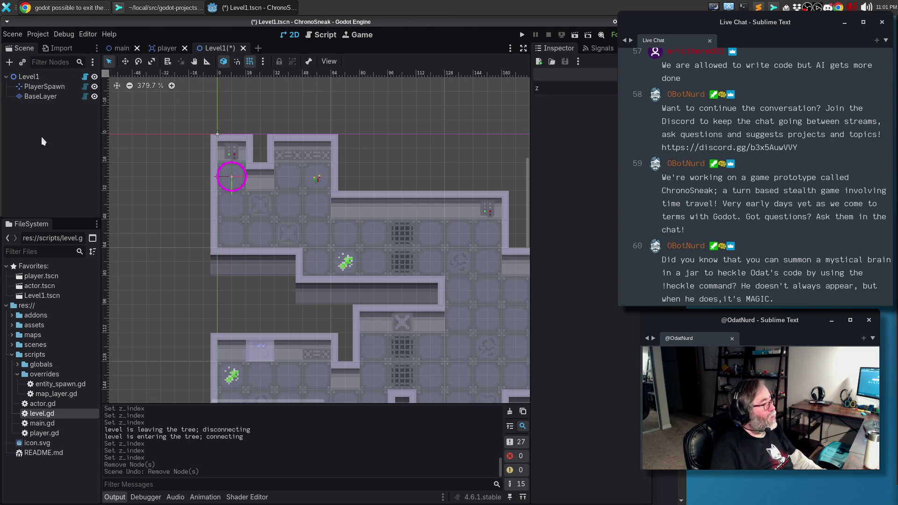
pyautogui.hotkey('ctrl', 's')
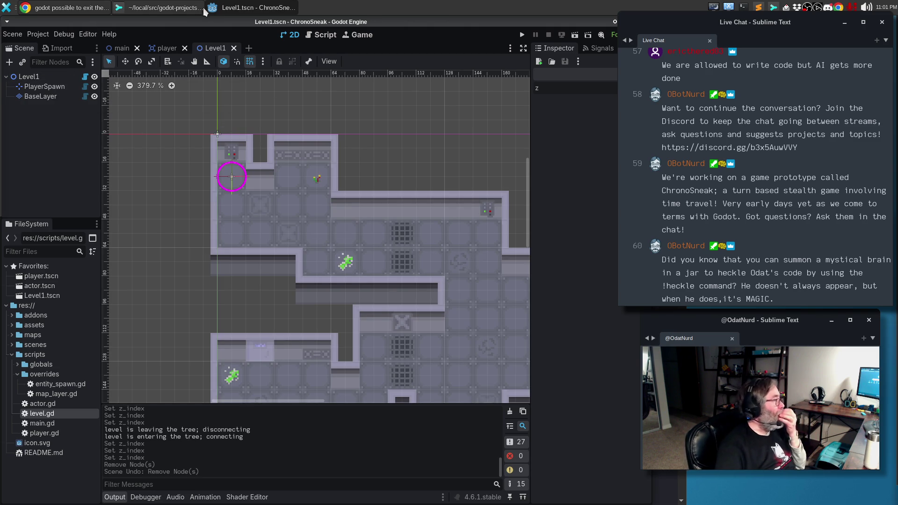
# Step: Stage the Level1.tscn change and the level.gd hunk, then open level.gd in Sublime Text from the diff
pyautogui.click(150, 12)
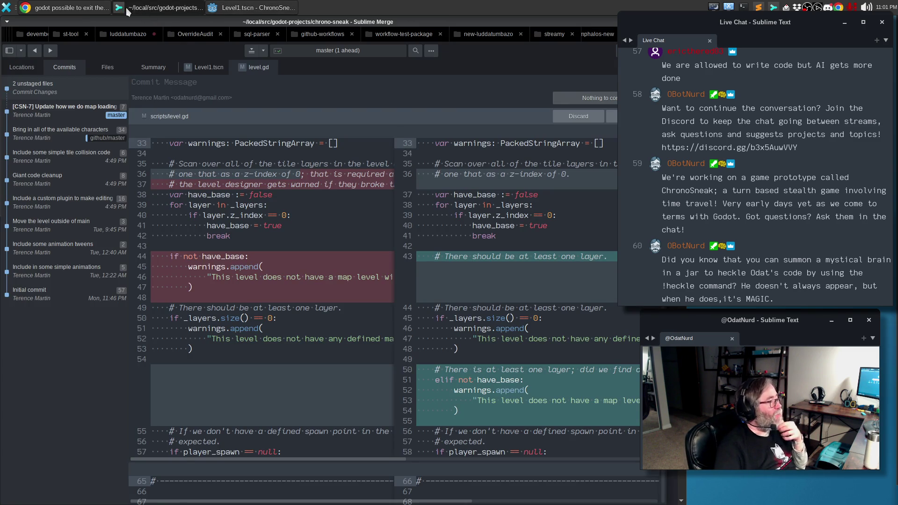
pyautogui.click(78, 10)
pyautogui.click(176, 9)
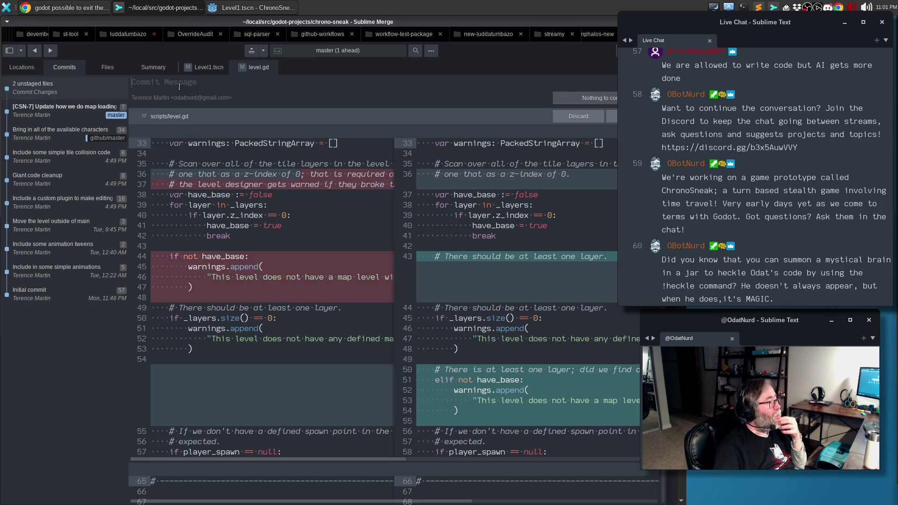
pyautogui.click(202, 66)
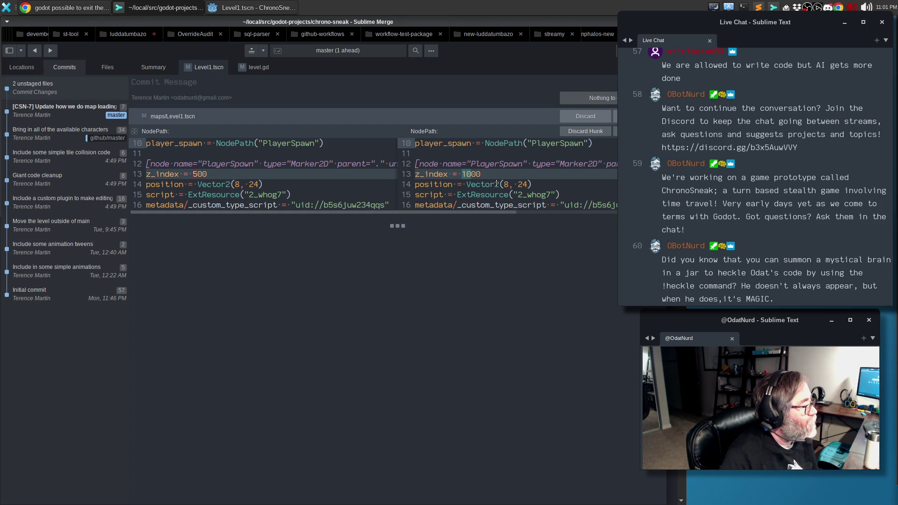
pyautogui.click(615, 131)
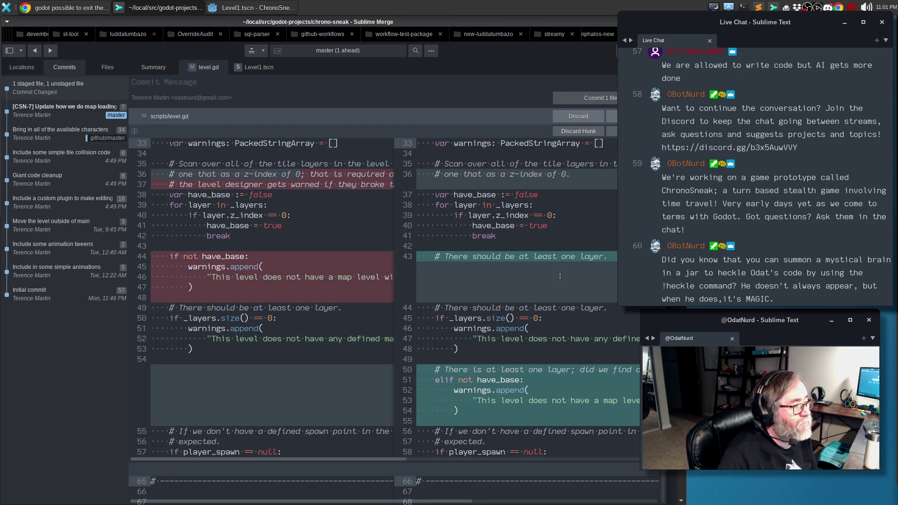
pyautogui.click(611, 131)
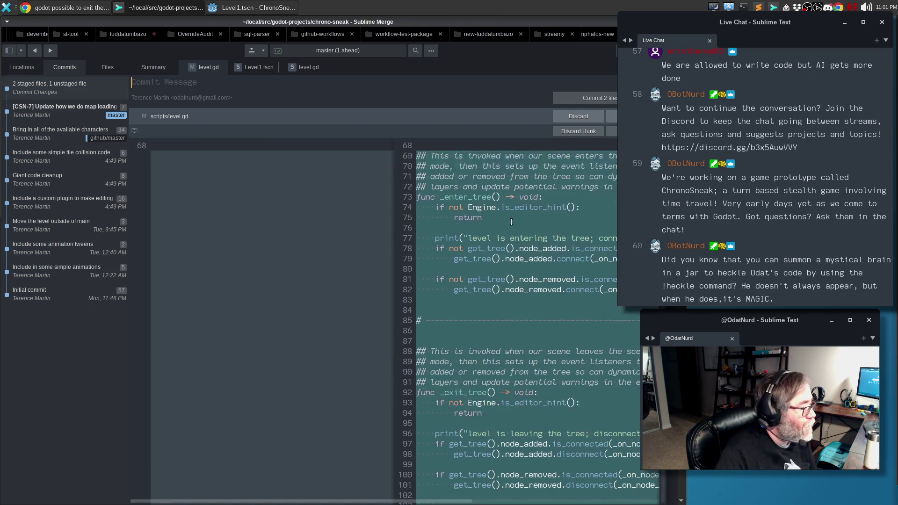
pyautogui.rightClick(523, 251)
pyautogui.click(547, 260)
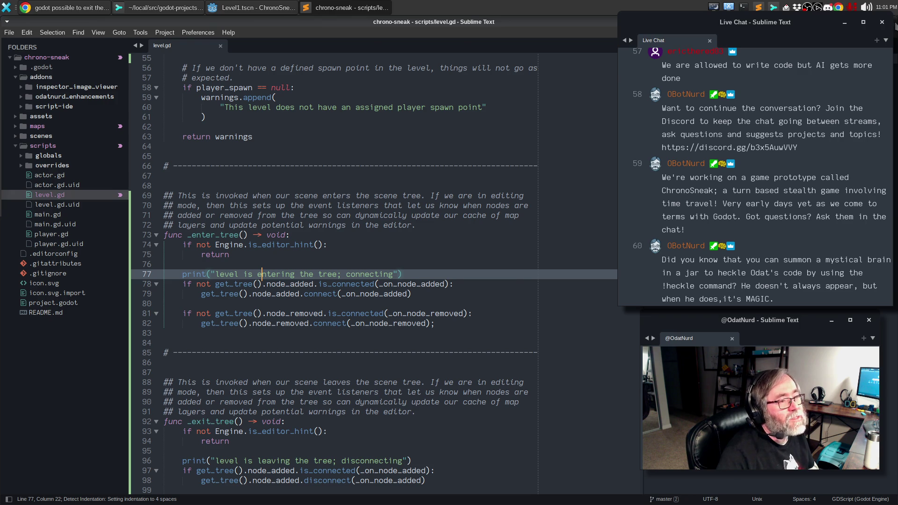
# Step: Delete the entering-tree and leaving-tree print lines from level.gd with two carets and Ctrl+Shift+K
pyautogui.hotkey('alt', 'Tab')
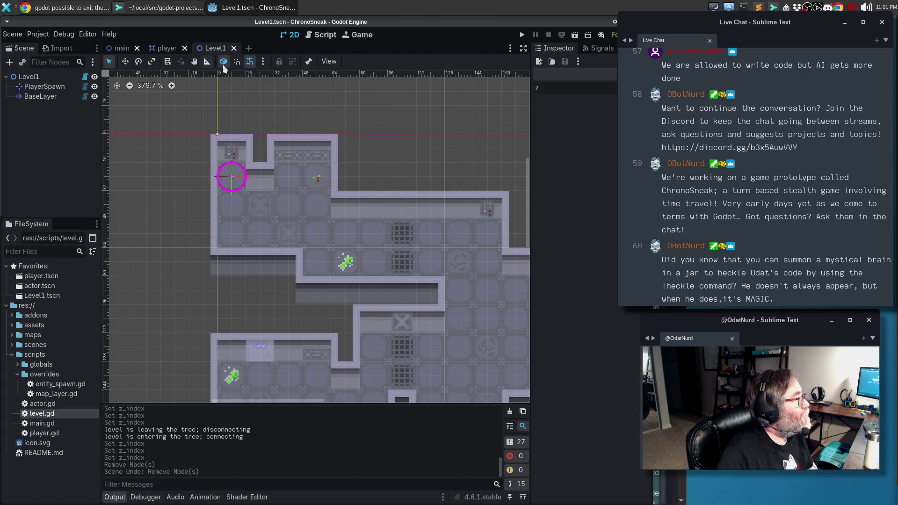
pyautogui.click(321, 35)
pyautogui.click(258, 264)
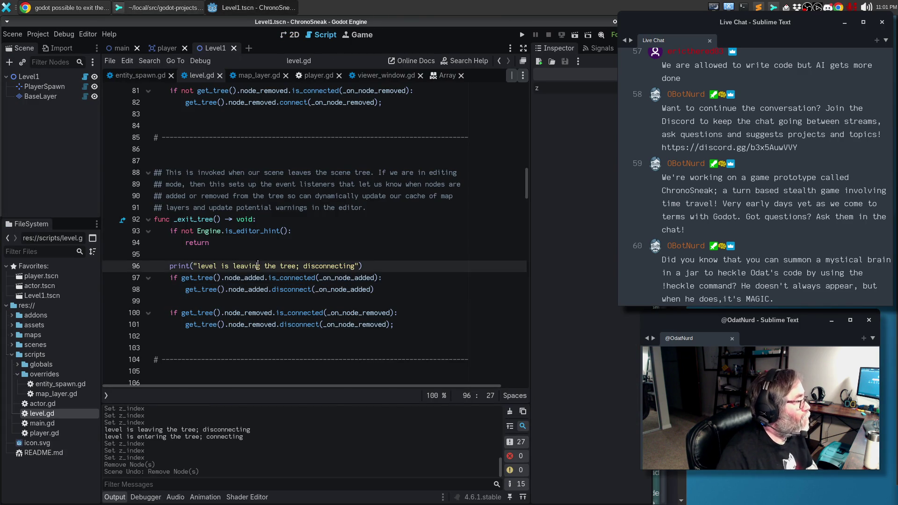
pyautogui.scroll(3, 281, 243)
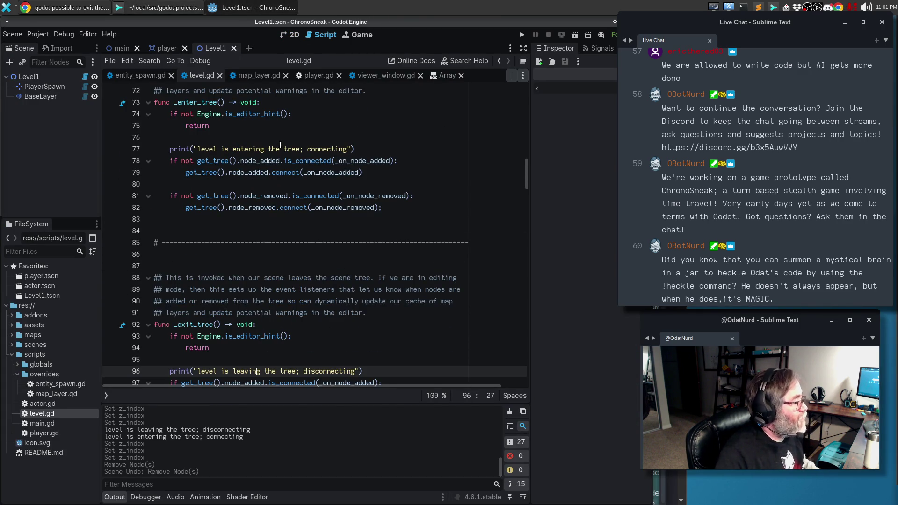
pyautogui.click(281, 148)
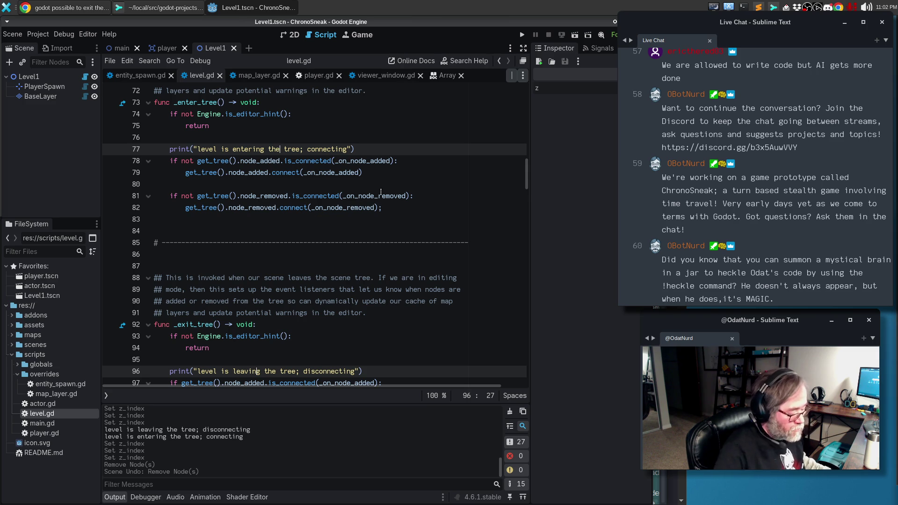
pyautogui.hotkey('ctrl', 'shift', 'k')
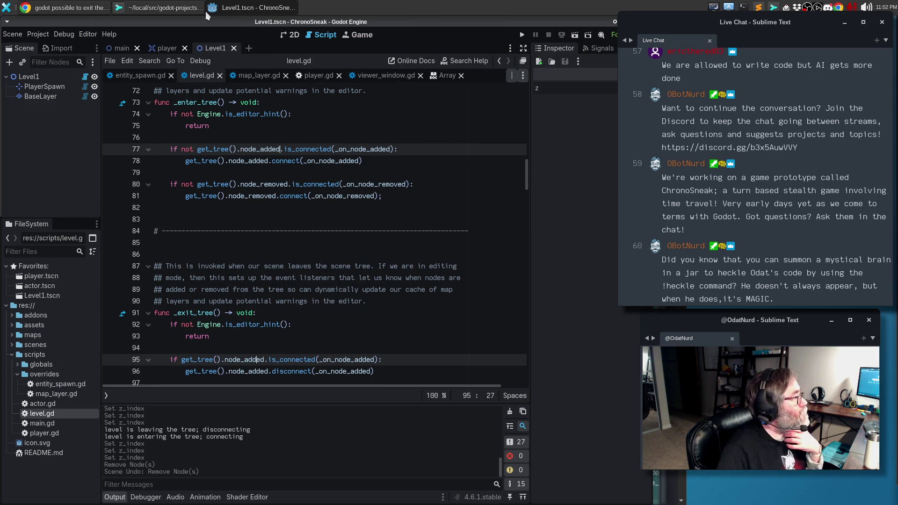
pyautogui.click(159, 7)
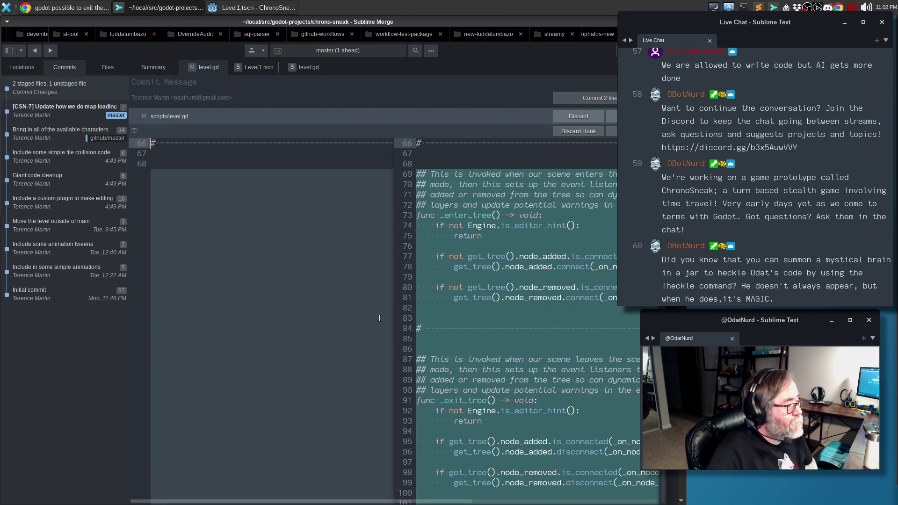
# Step: Scroll the level.gd diff down to the new _ready code, spotting the leftover print(_layers) line
pyautogui.scroll(-6, 508, 303)
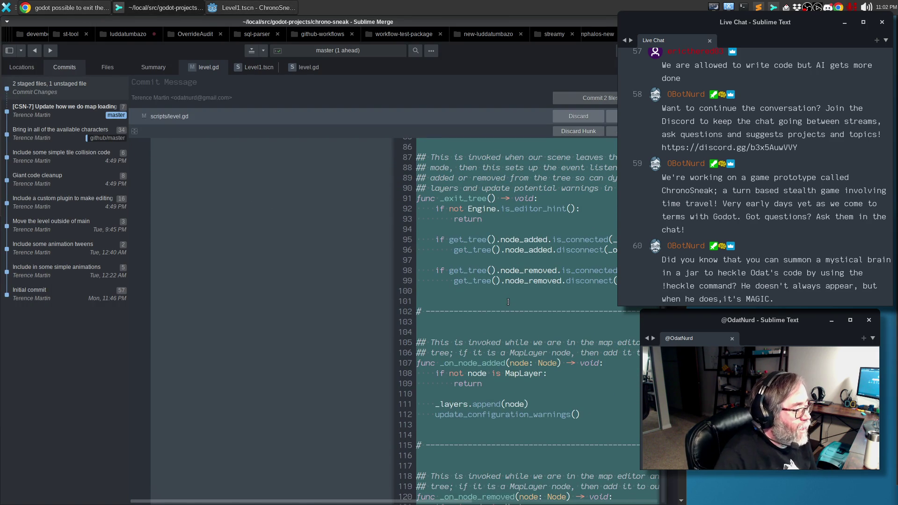
pyautogui.scroll(-6, 508, 302)
pyautogui.scroll(-3, 509, 305)
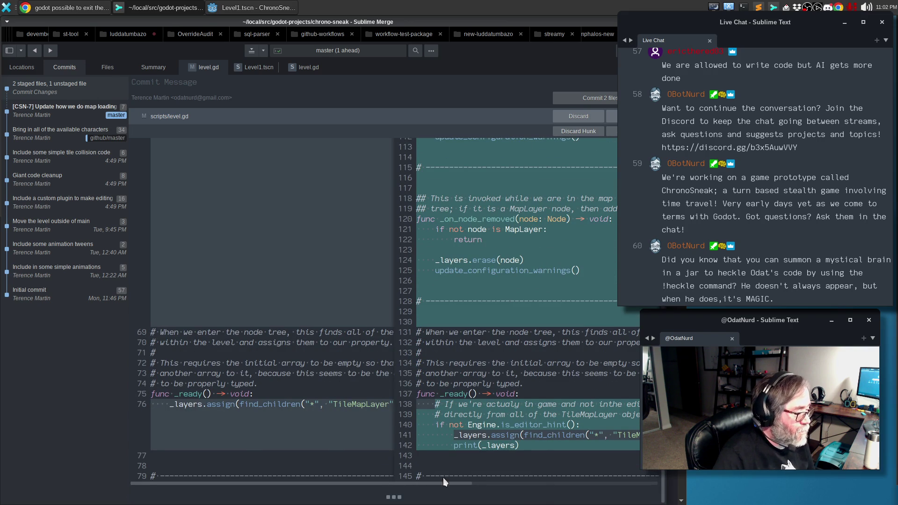
pyautogui.moveTo(392, 482); pyautogui.dragTo(497, 490)
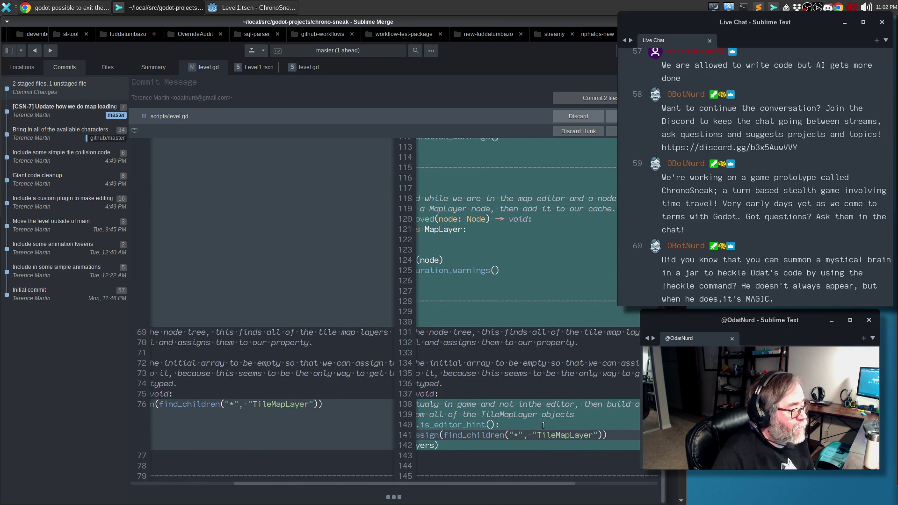
pyautogui.hotkey('alt', 'Tab')
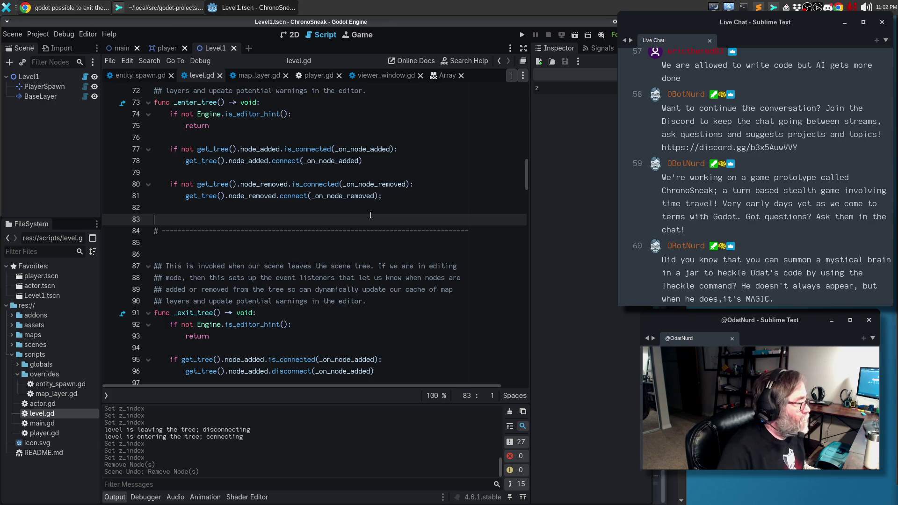
# Step: Jump to the _ready function in level.gd using the function list
pyautogui.hotkey('ctrl', 'End')
pyautogui.scroll(13, 346, 145)
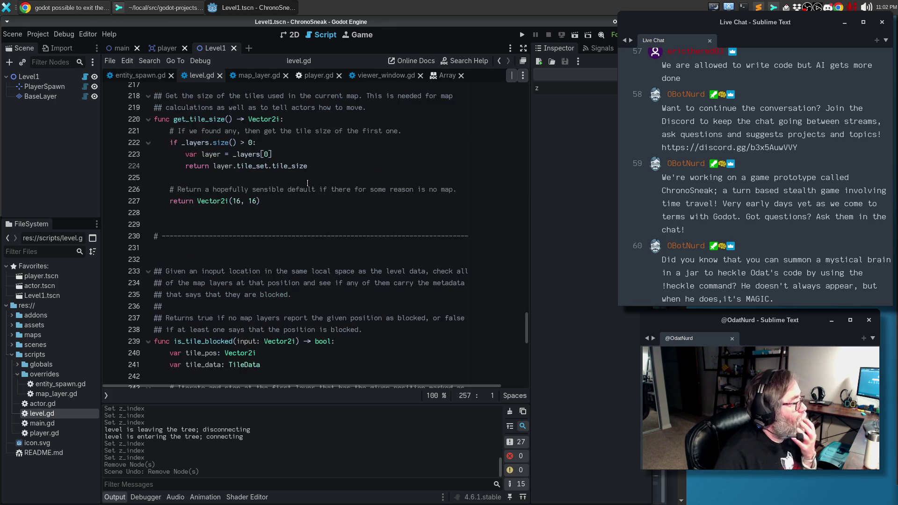
pyautogui.scroll(5, 317, 185)
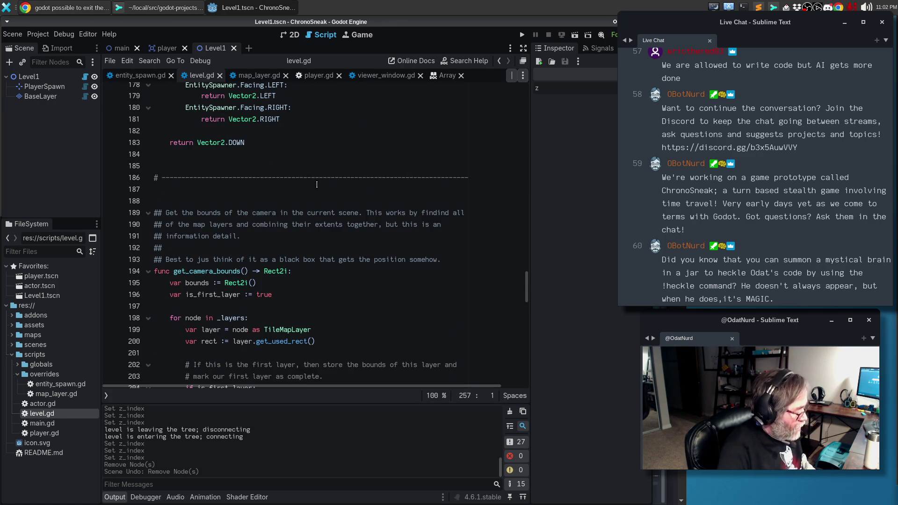
pyautogui.hotkey('ctrl', 'alt', 'f')
pyautogui.write('_re')
pyautogui.press('Down')
pyautogui.press('Down')
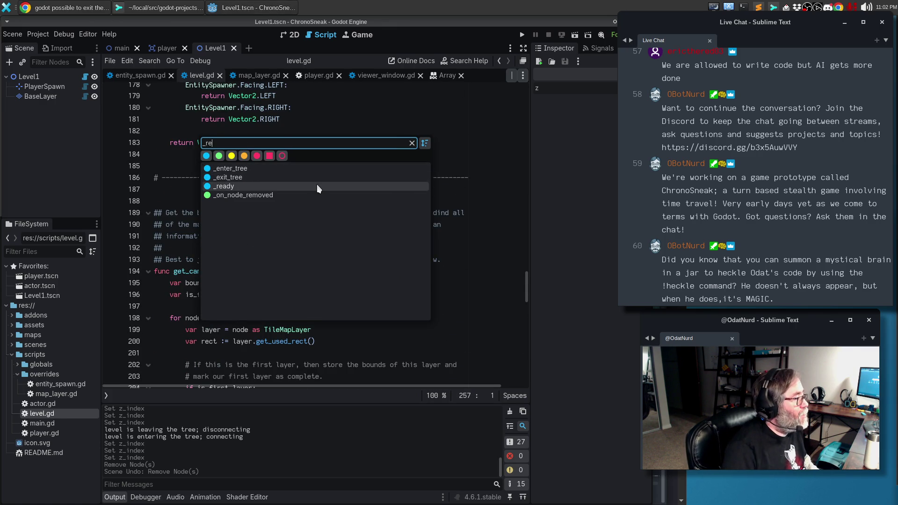
pyautogui.press('Return')
pyautogui.scroll(1, 329, 214)
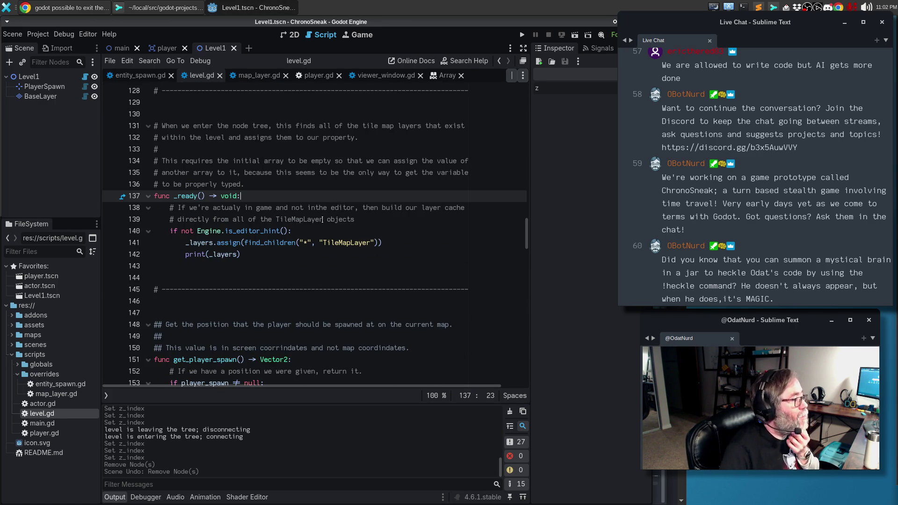
# Step: Fix 'inthe' and extend the comment: 'When we're editing, this does not happen and we build the cache manually as nodes are added.'
pyautogui.click(319, 209)
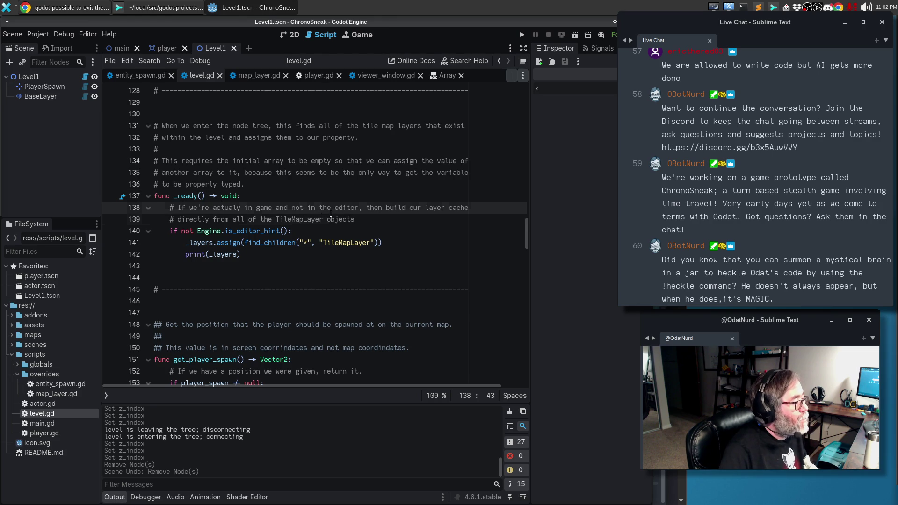
pyautogui.click(346, 219)
pyautogui.press('End')
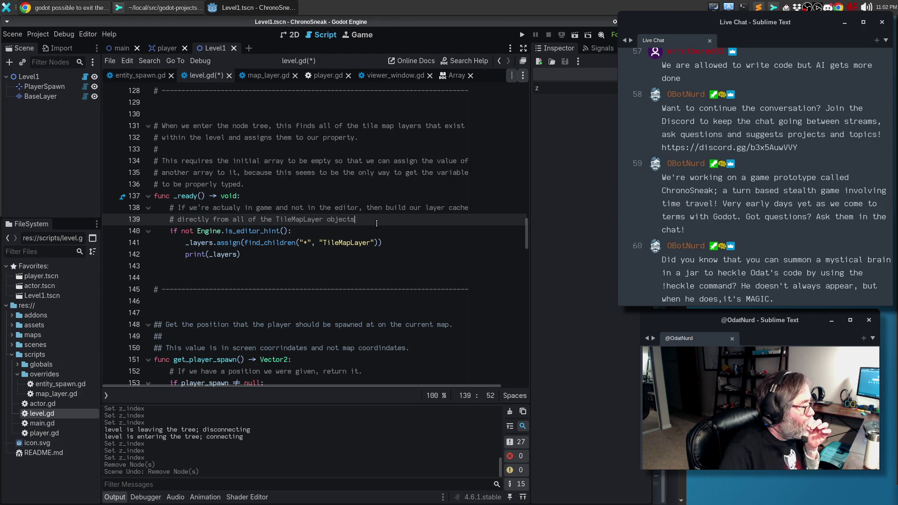
pyautogui.write('. WHen we')
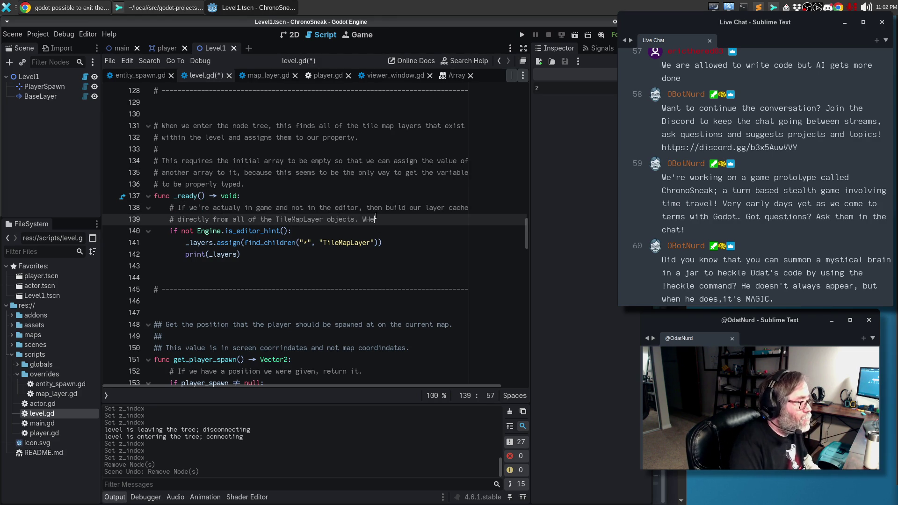
pyautogui.press('BackSpace')
pyautogui.press('BackSpace')
pyautogui.write('hen w')
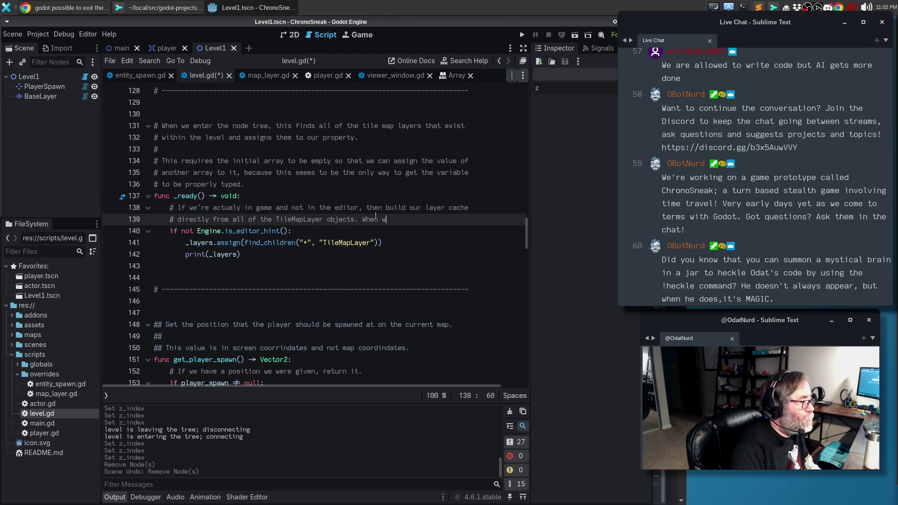
pyautogui.write("e're editing, this")
pyautogui.press('Return')
pyautogui.write('# ')
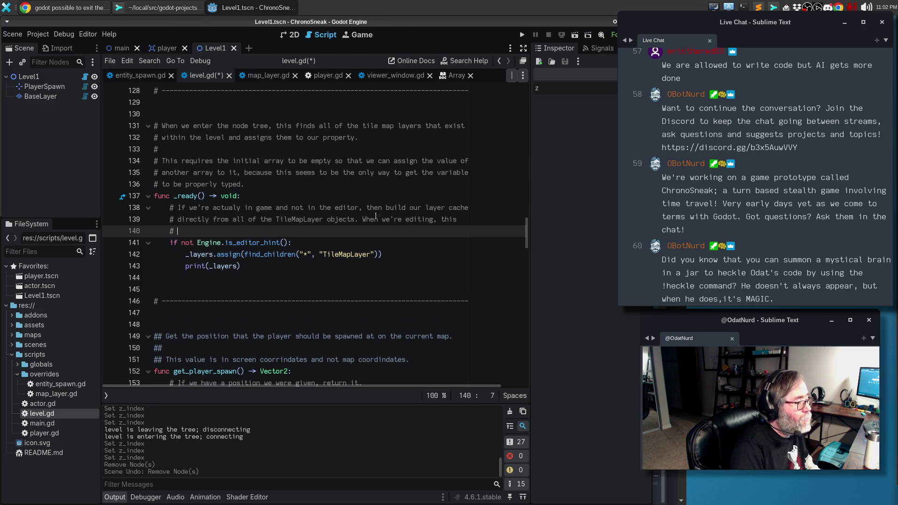
pyautogui.write('does not happen and ')
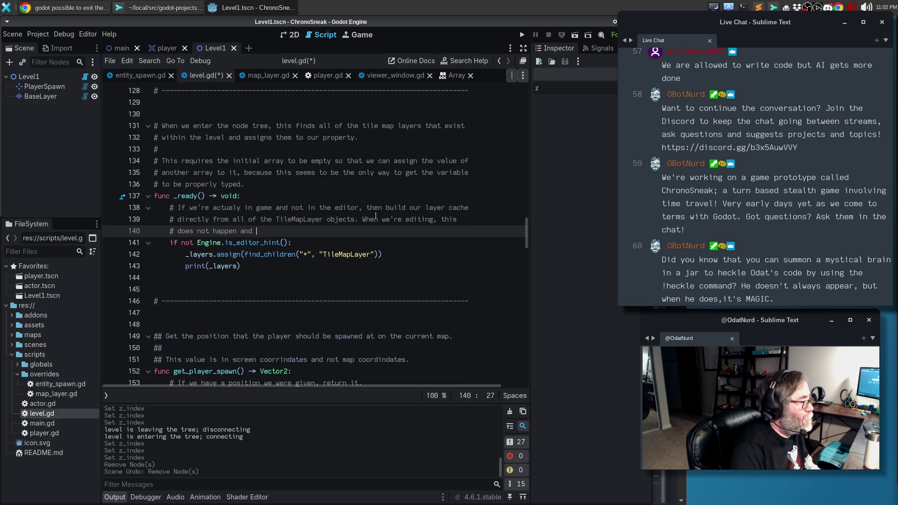
pyautogui.write('we build the cacvhe')
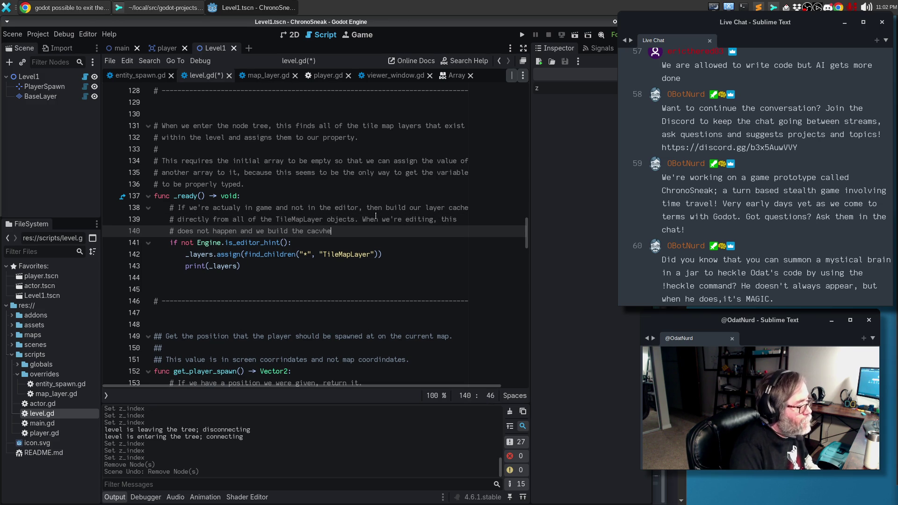
pyautogui.write(' manually as nodes')
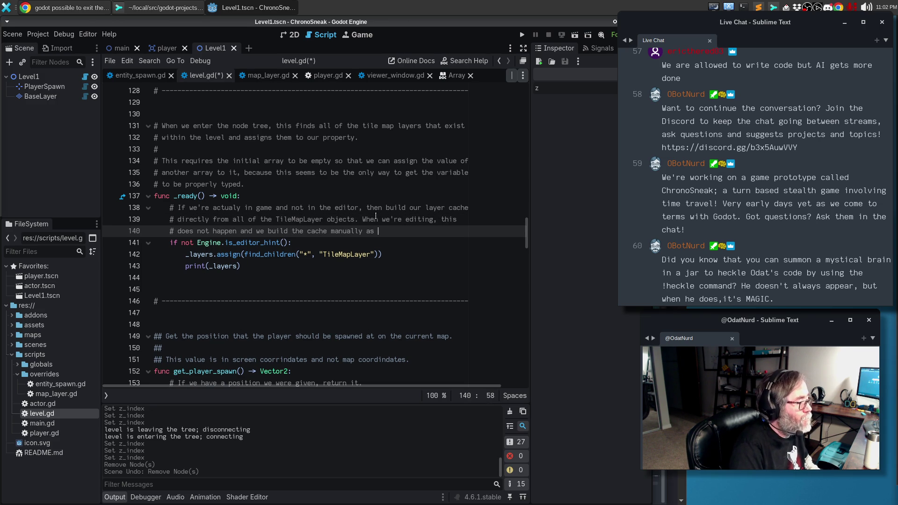
pyautogui.write(' are a')
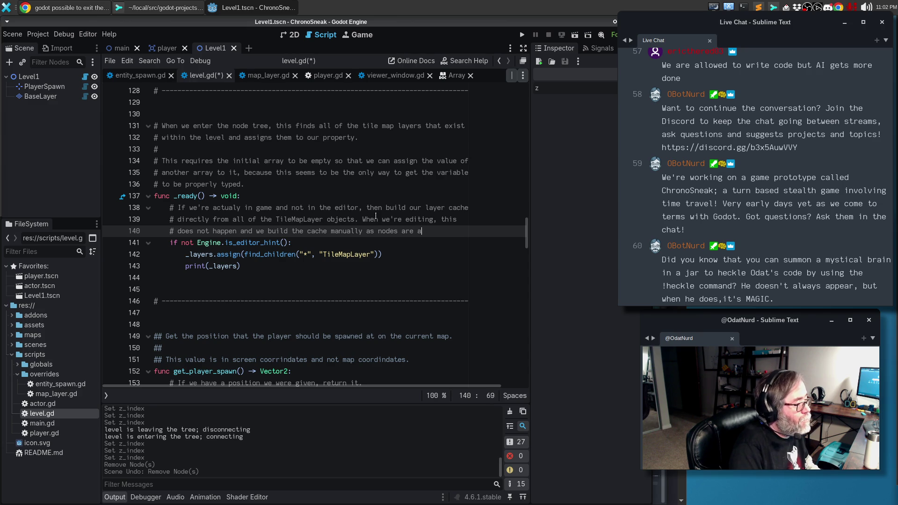
pyautogui.write('dded.')
pyautogui.press('Down')
pyautogui.press('Down')
pyautogui.press('Down')
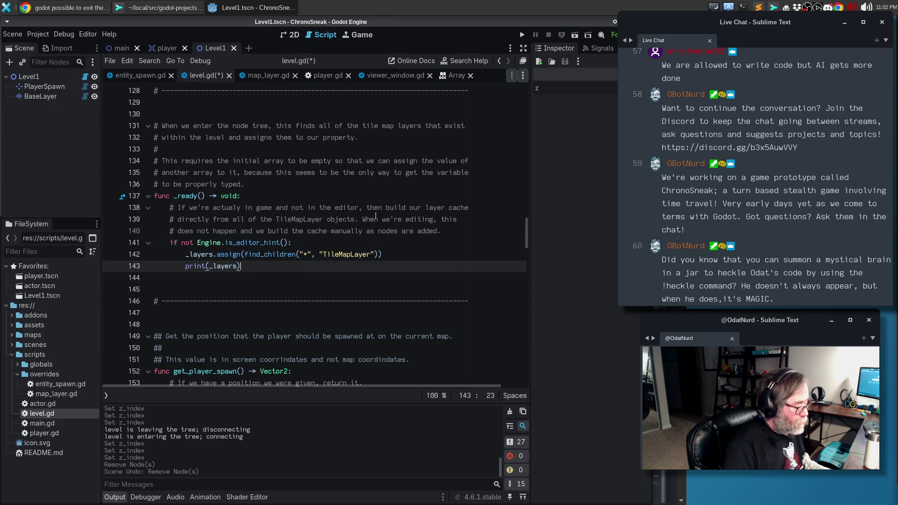
pyautogui.press('F5')
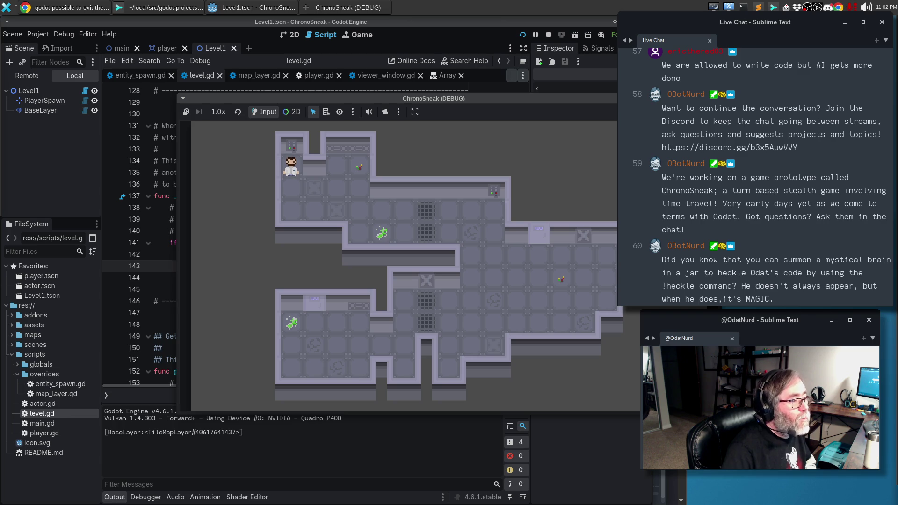
# Step: Stop the test run, delete the print(_layers) line from _ready, and save level.gd
pyautogui.press('Escape')
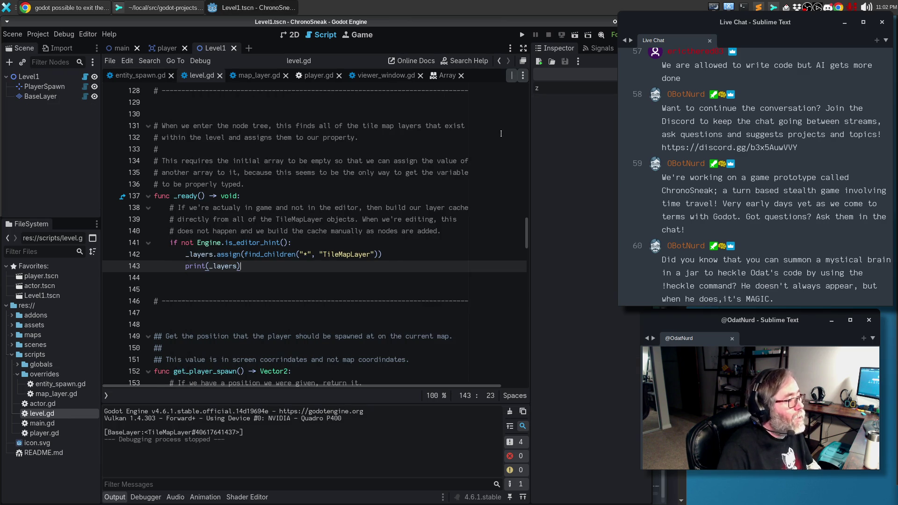
pyautogui.hotkey('ctrl', 'shift', 'k')
pyautogui.hotkey('ctrl', 's')
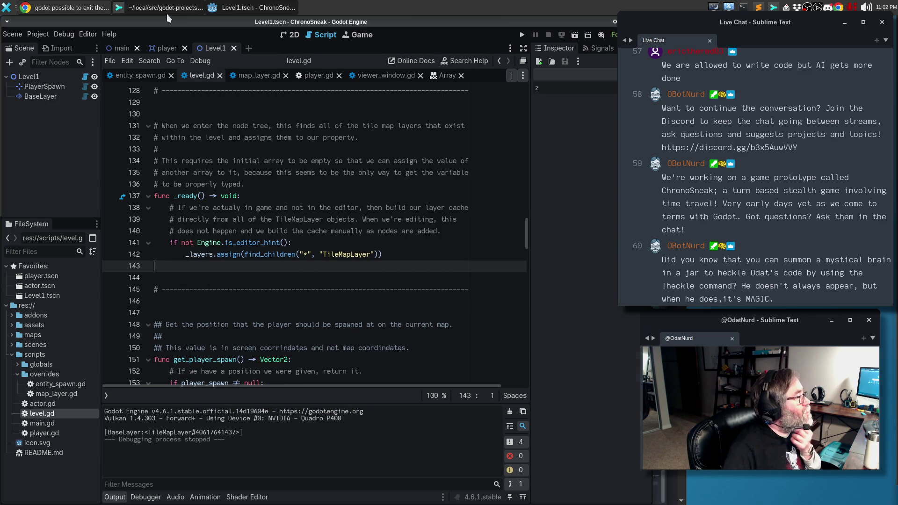
pyautogui.hotkey('alt', 'Tab')
pyautogui.scroll(10, 503, 327)
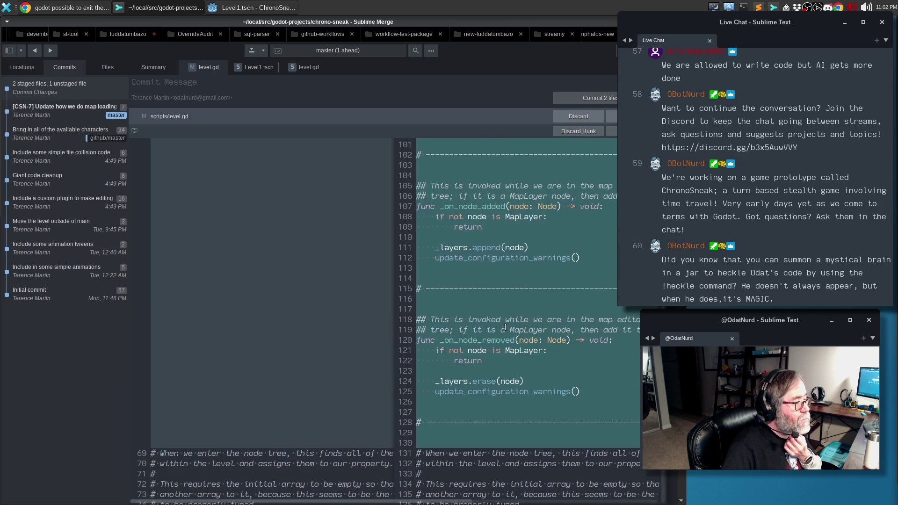
# Step: Stage the finished level.gd in Sublime Merge so no changes remain
pyautogui.scroll(4, 504, 321)
pyautogui.scroll(-15, 502, 313)
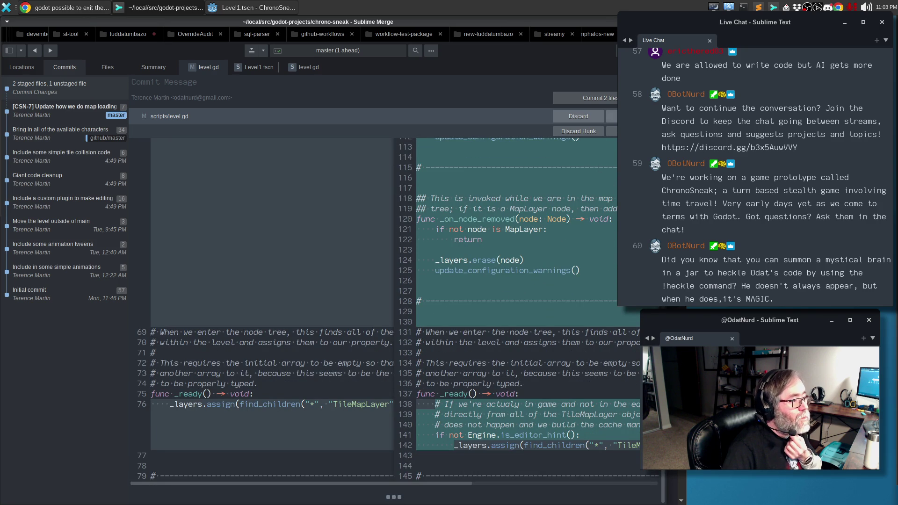
pyautogui.click(611, 116)
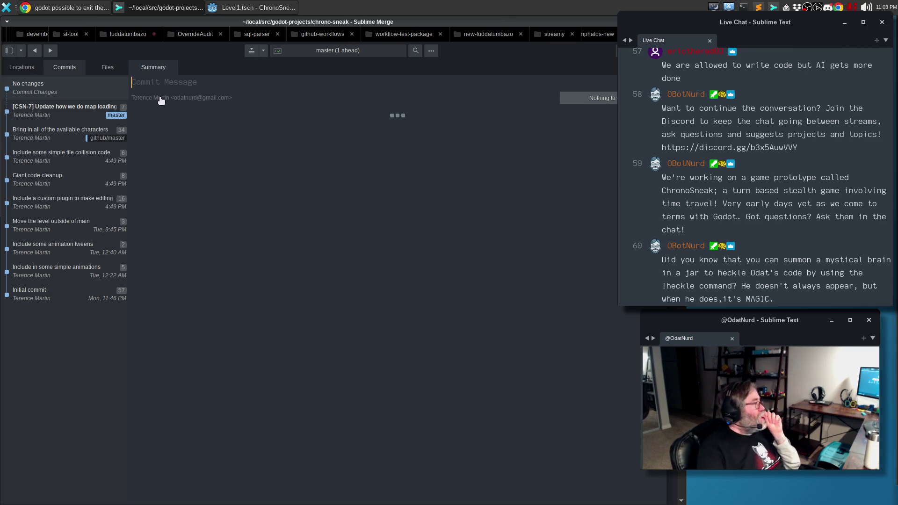
# Step: Return to Godot and show the Level1 map in the 2D view
pyautogui.click(61, 7)
pyautogui.click(215, 14)
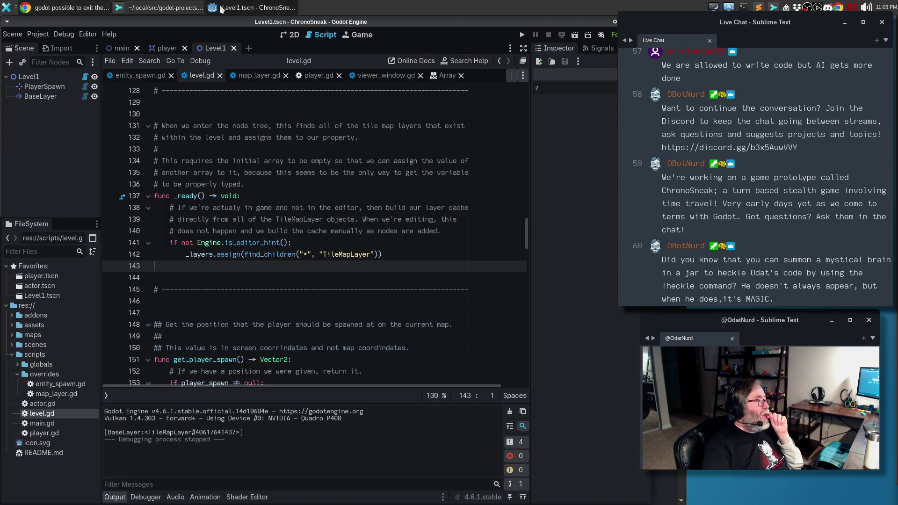
pyautogui.click(167, 15)
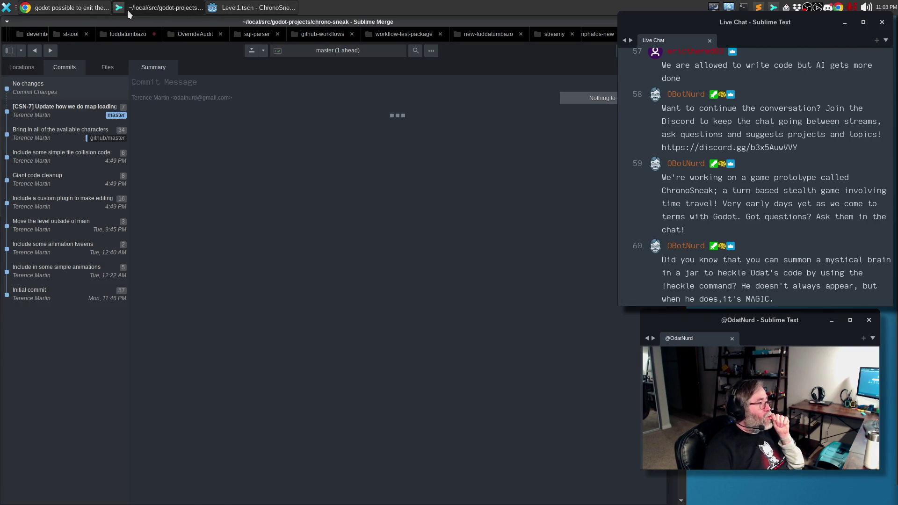
pyautogui.click(272, 8)
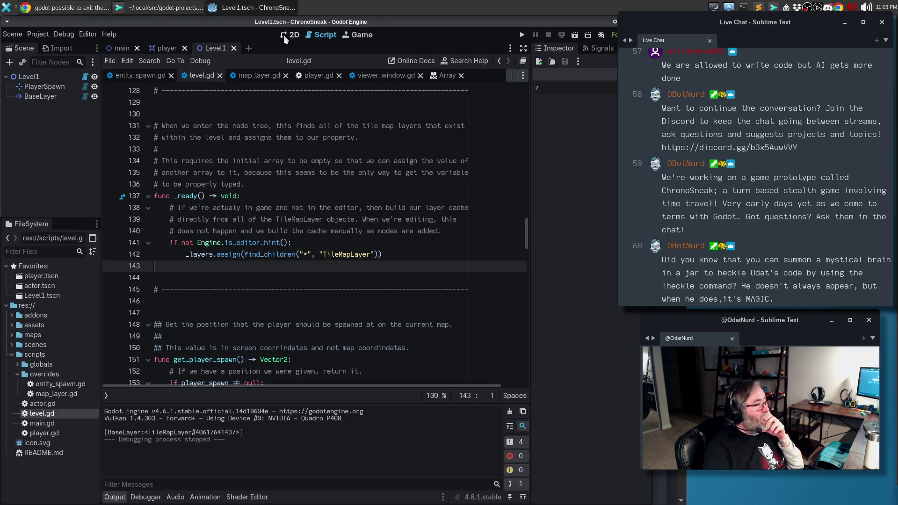
pyautogui.click(287, 36)
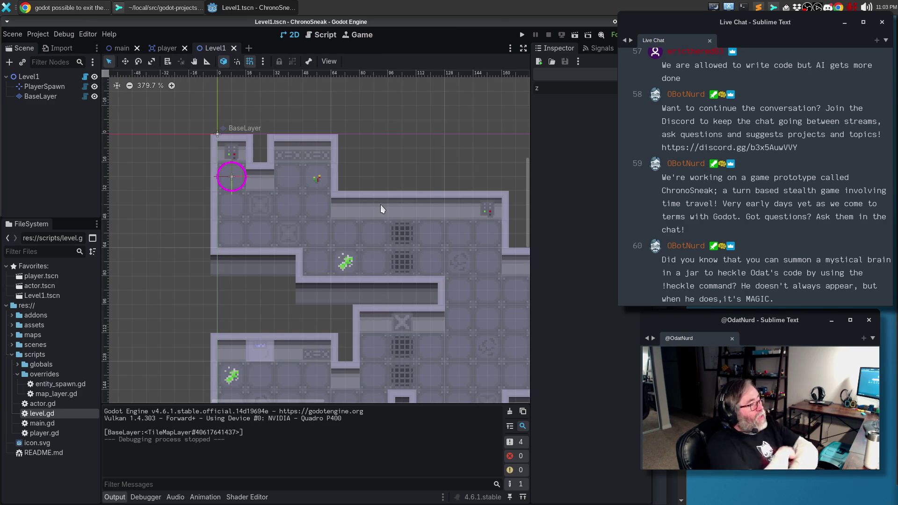